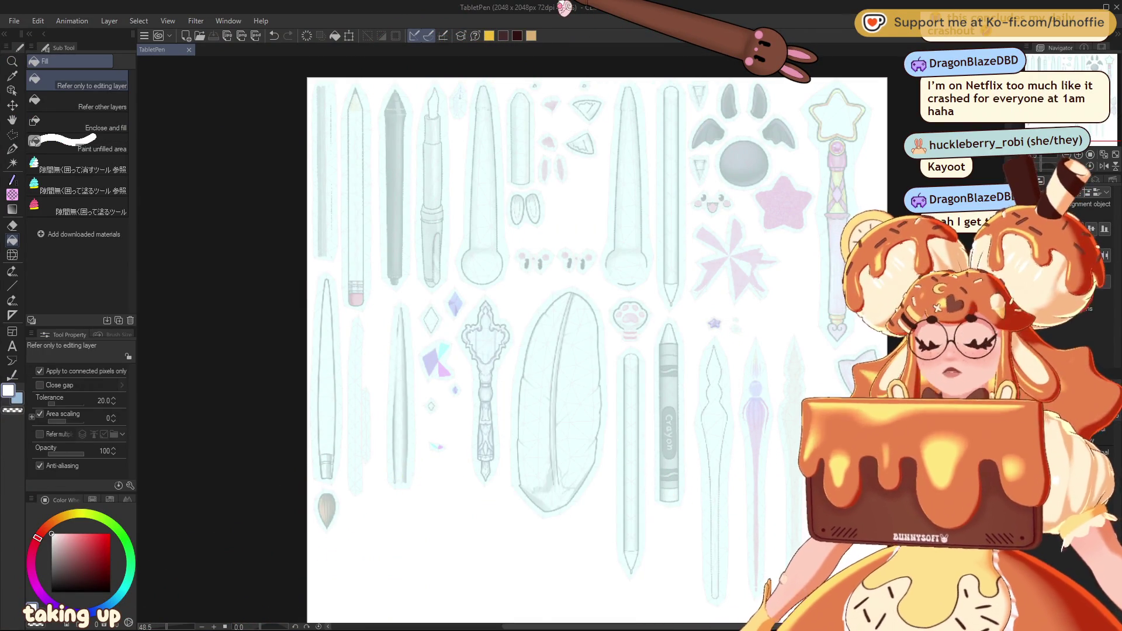
Step: Pan the Navigator view frame left to show the full 2048 × 2048 TabletPen texture sheet
click(1091, 69)
mouse_move(1091, 70)
mouse_down()
mouse_move(1103, 70)
mouse_move(1088, 68)
mouse_up()
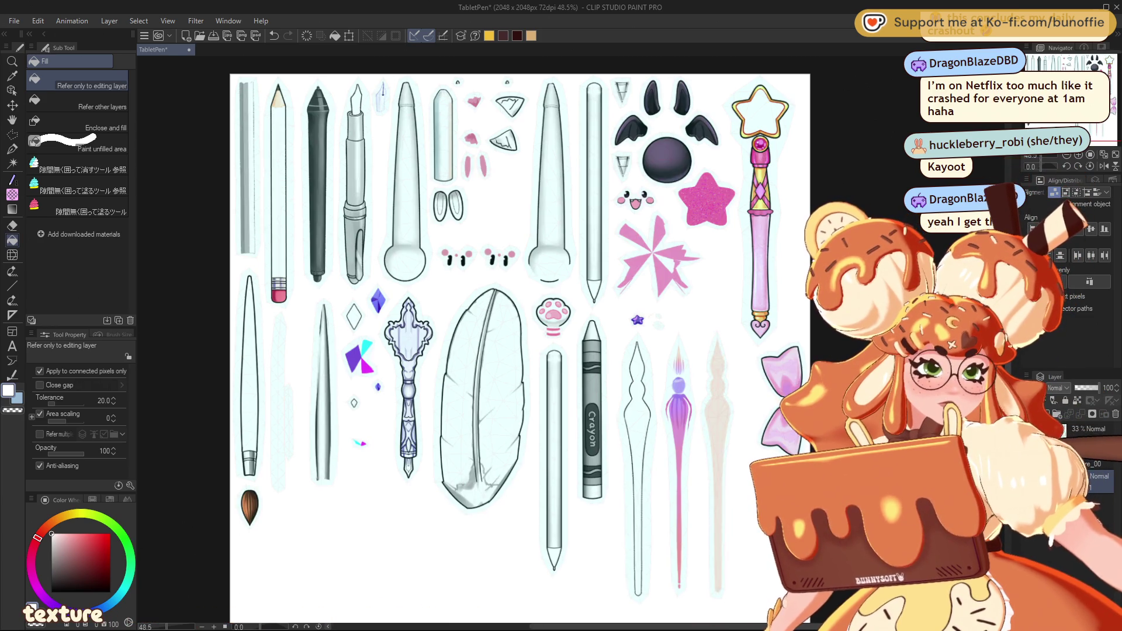
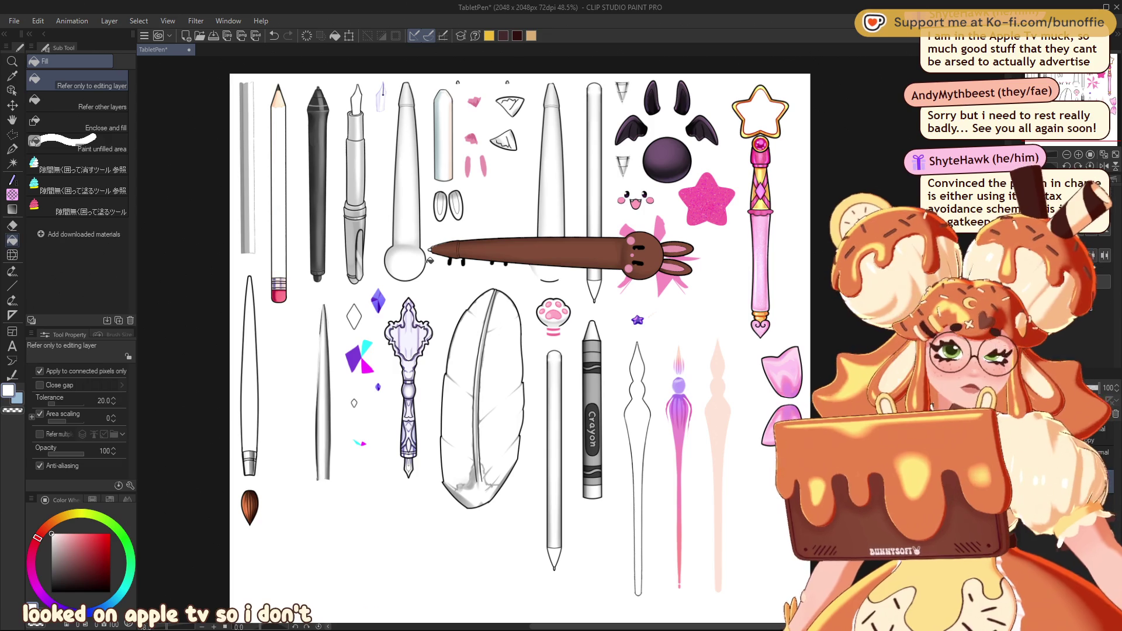
Step: Undo the last change, then zoom to 100% and centre the view on the pen drawings
key(ctrl+z)
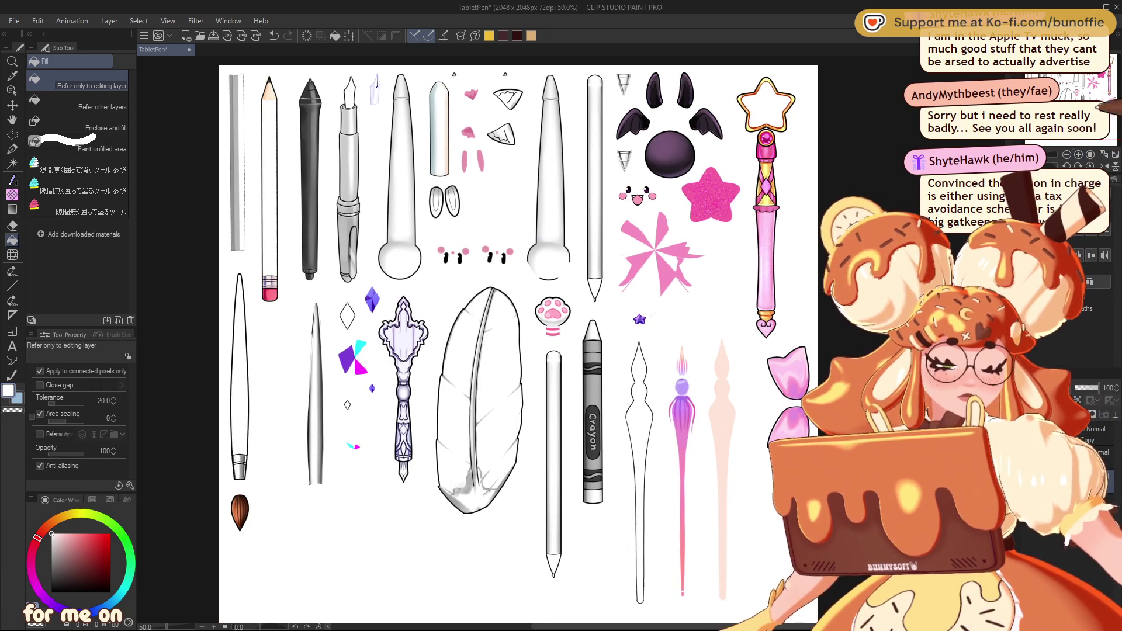
scroll(561, 344, up, 1)
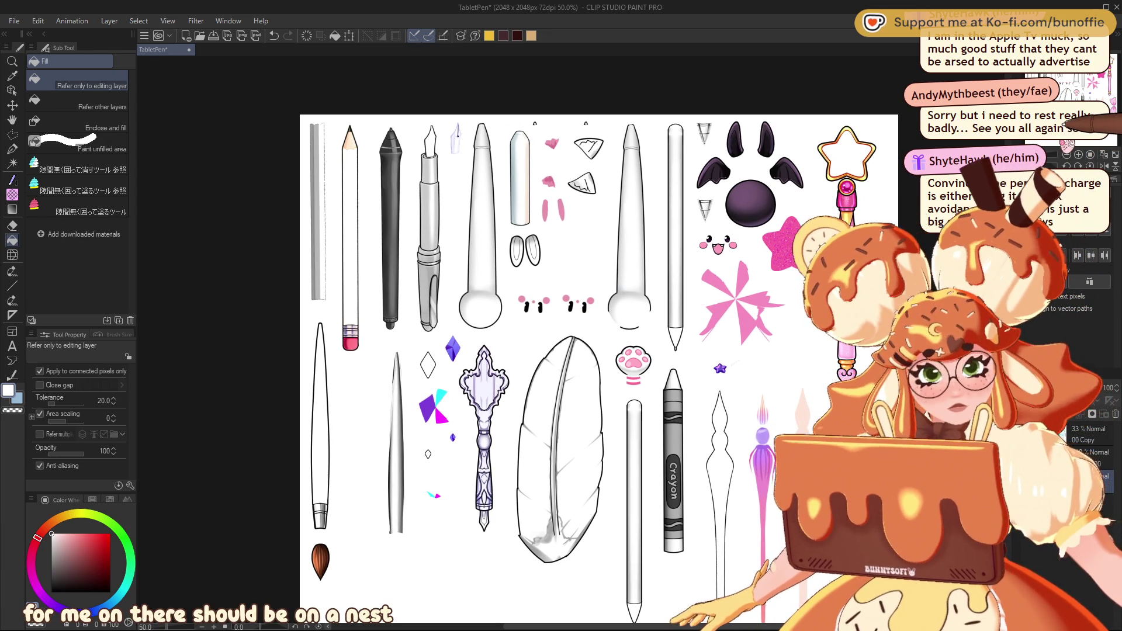
scroll(561, 351, up, 1)
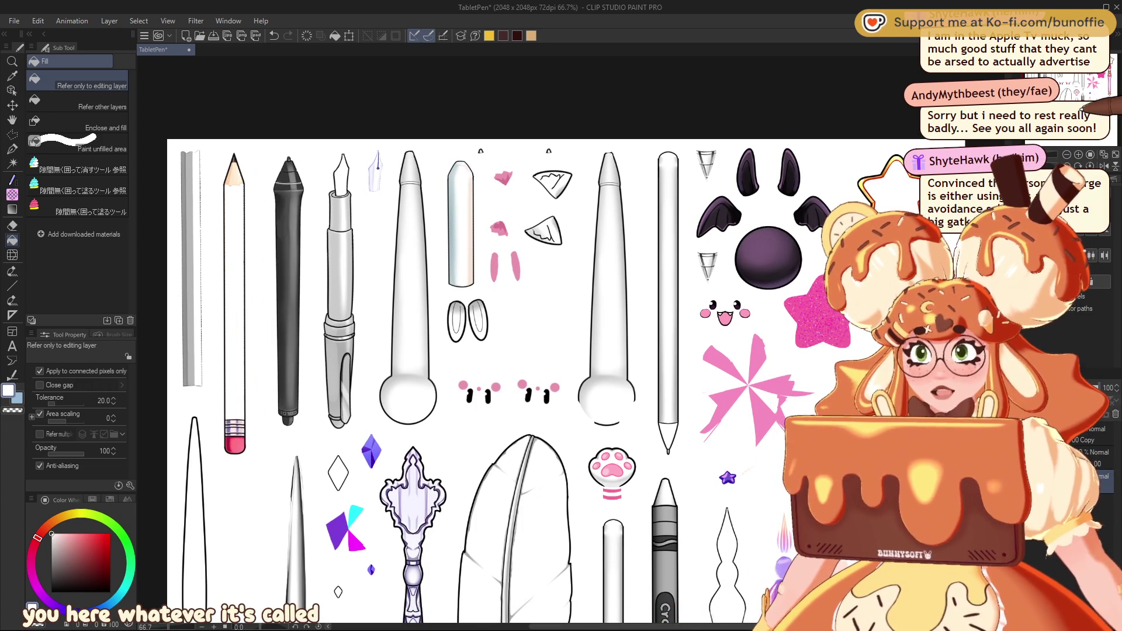
key(ctrl+alt+0)
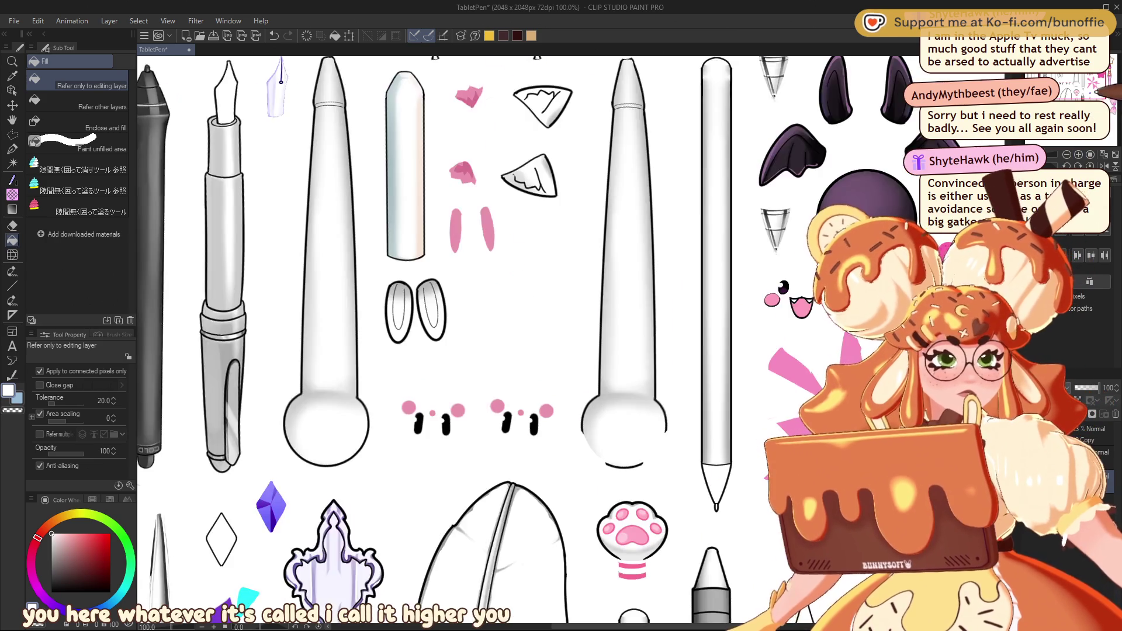
mouse_move(1075, 76)
mouse_down()
mouse_move(1092, 91)
mouse_move(1105, 73)
mouse_move(1057, 96)
mouse_move(1079, 97)
mouse_move(1066, 88)
mouse_up()
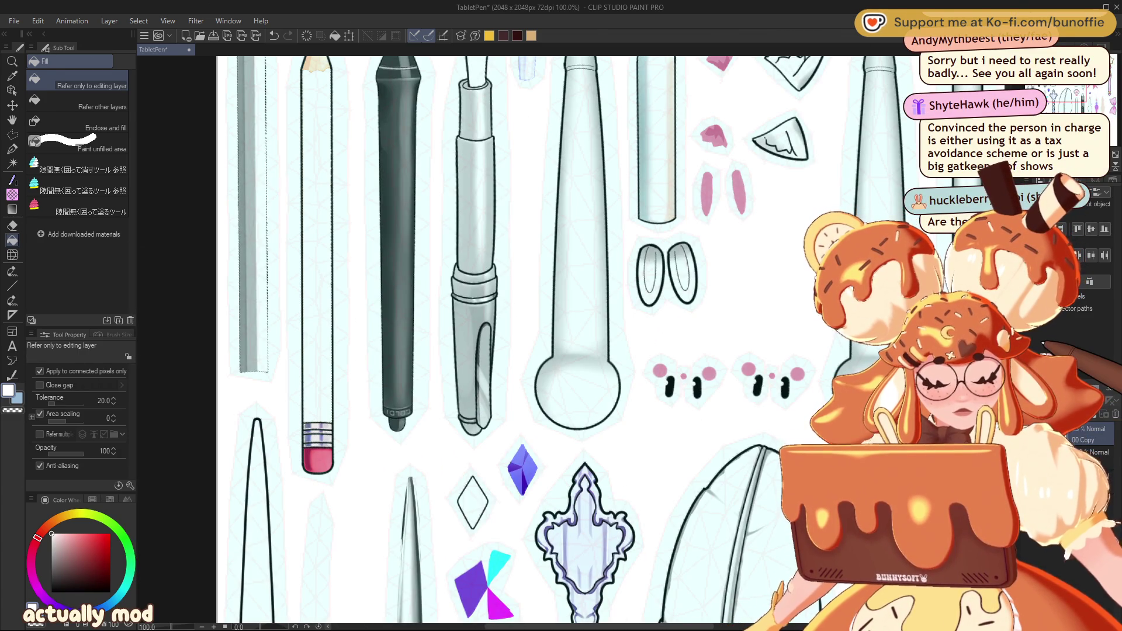
Step: Pan and zoom around the full stylus sheet, then choose the Lasso selection sub-tool
drag(1066, 87, 1070, 87)
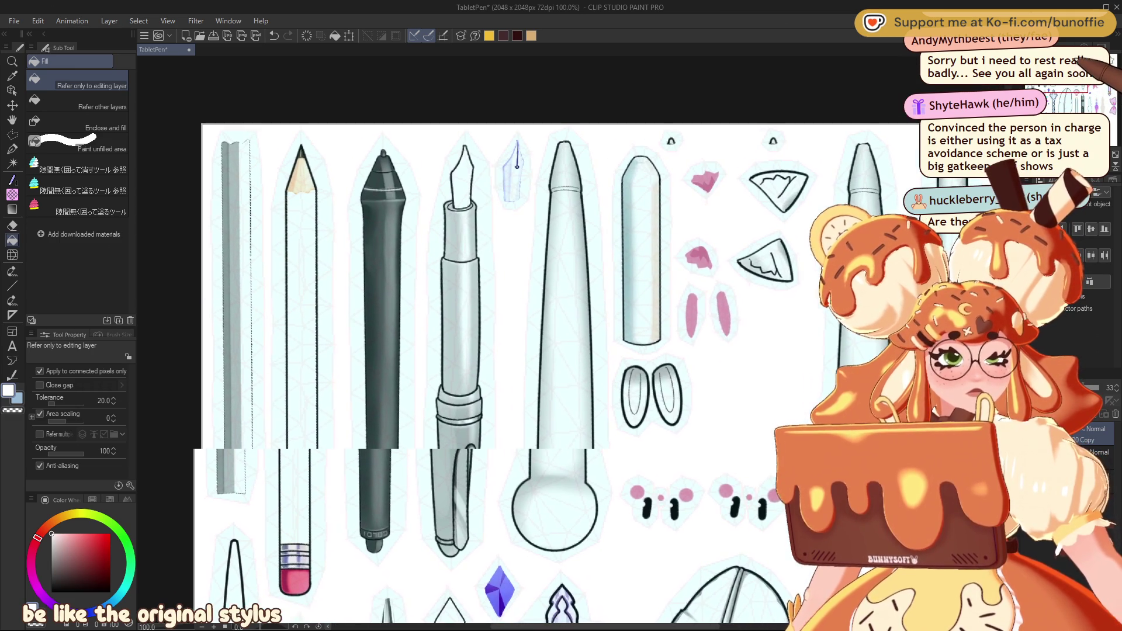
drag(525, 350, 594, 358)
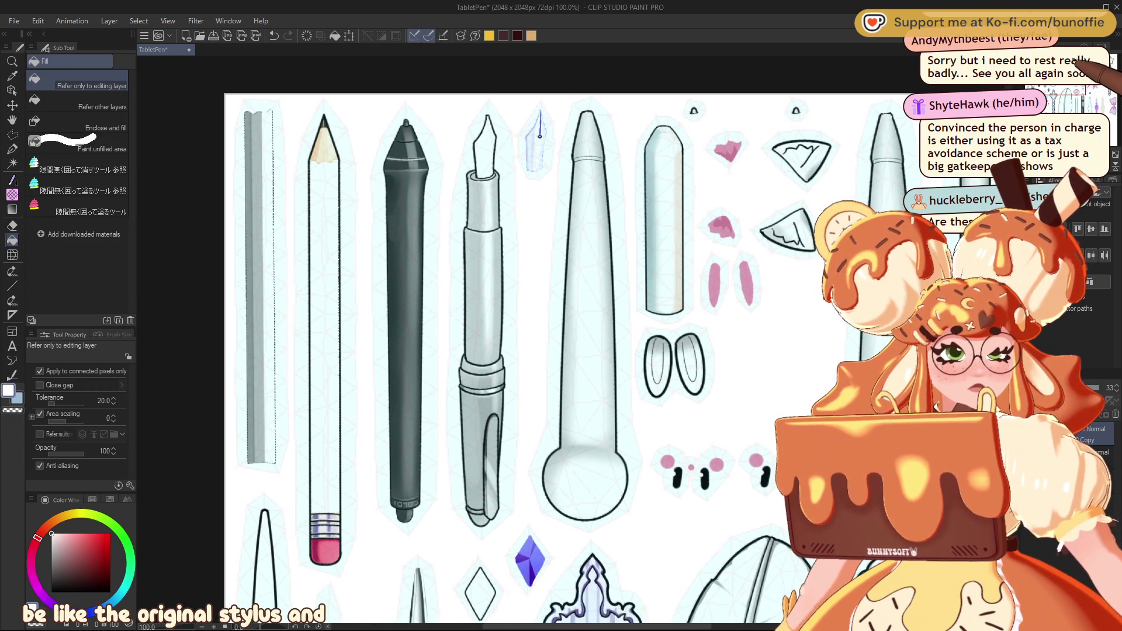
drag(1067, 84, 1062, 103)
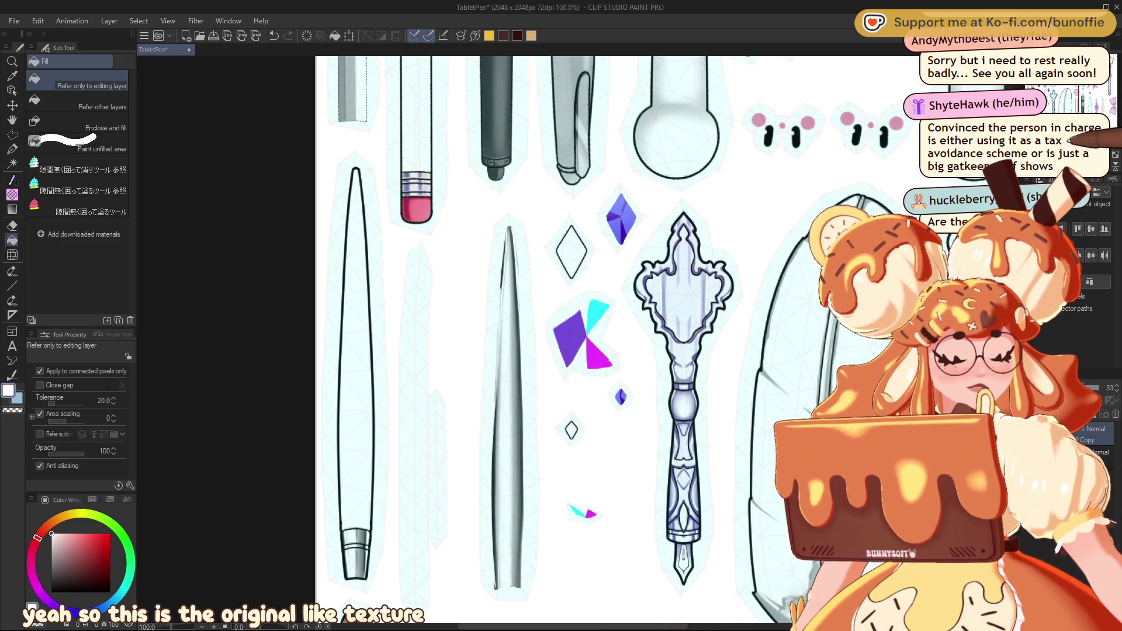
scroll(584, 339, down, 5)
scroll(584, 339, up, 3)
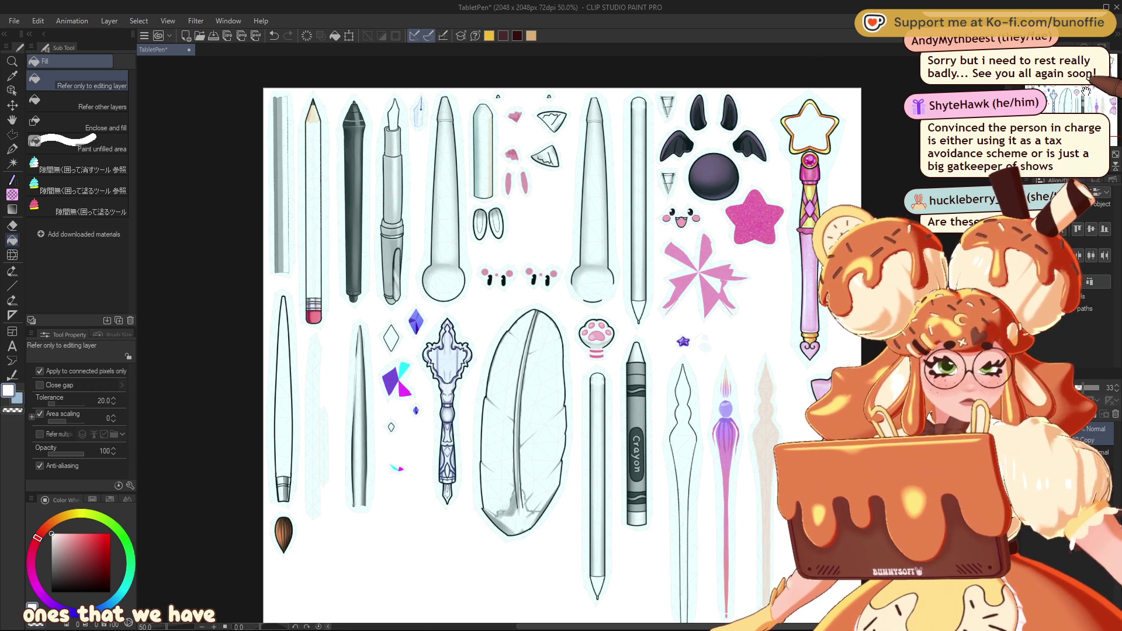
drag(1079, 107, 1084, 88)
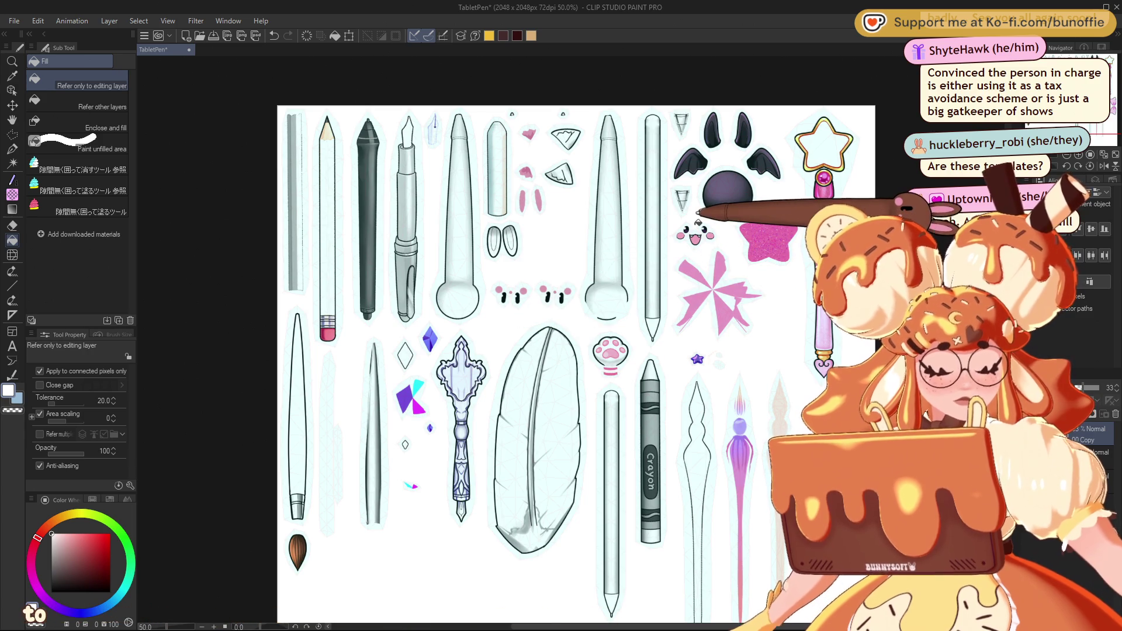
click(12, 134)
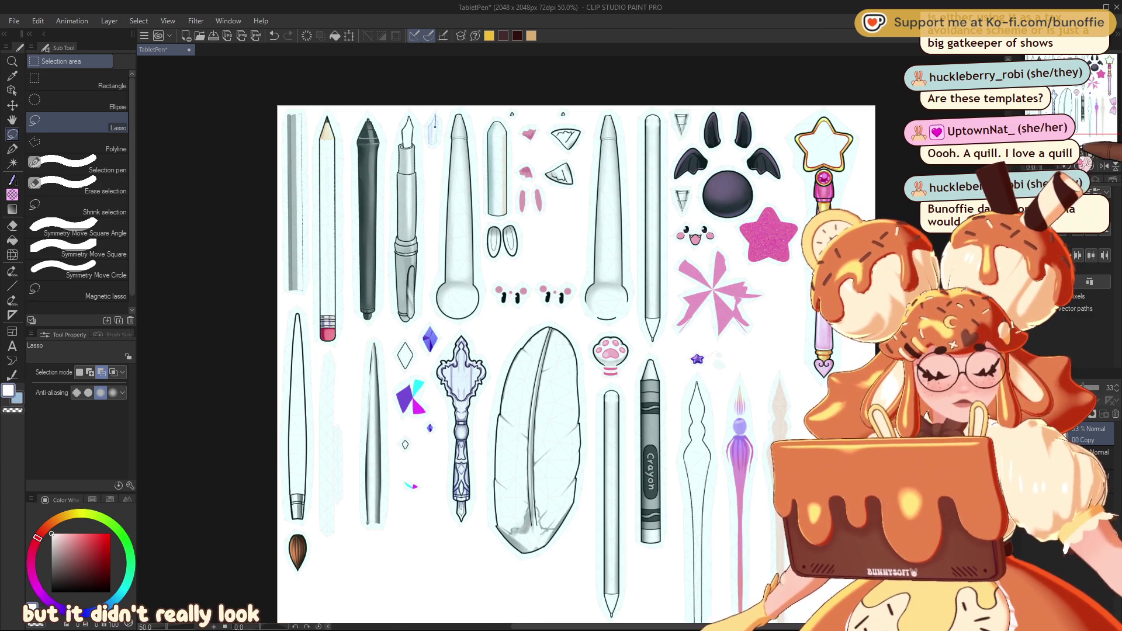
Step: Zoom to 66.7% and pan across the sheet to the left-column pens, crayon and star drawings
key(ctrl+plus)
drag(468, 338, 514, 292)
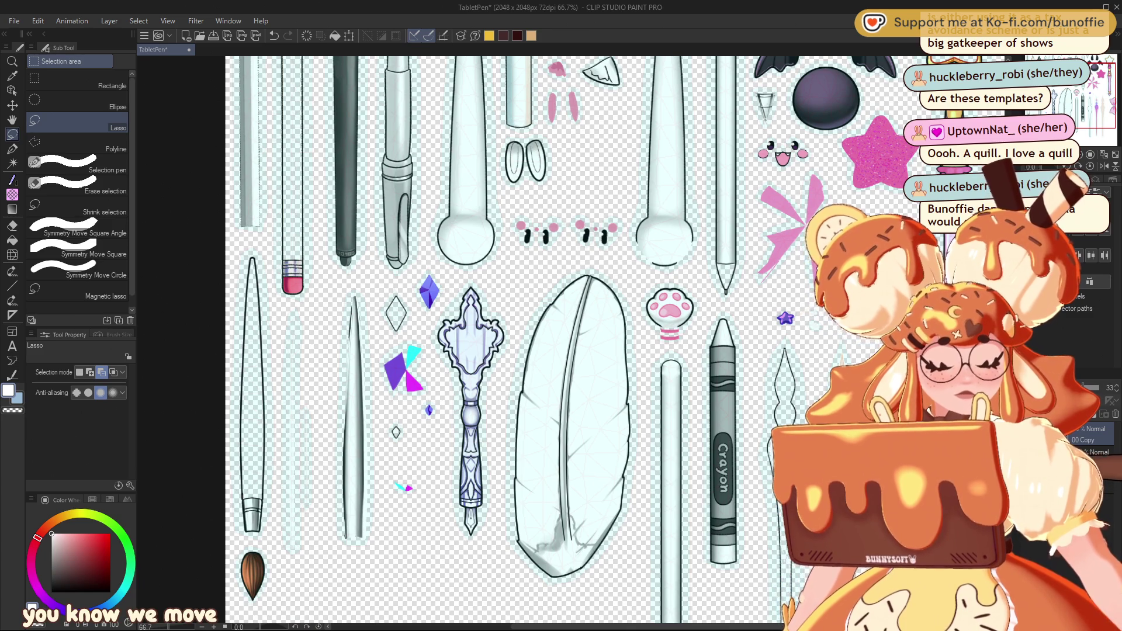
mouse_move(1103, 87)
mouse_down()
mouse_move(1090, 70)
mouse_move(1100, 75)
mouse_up()
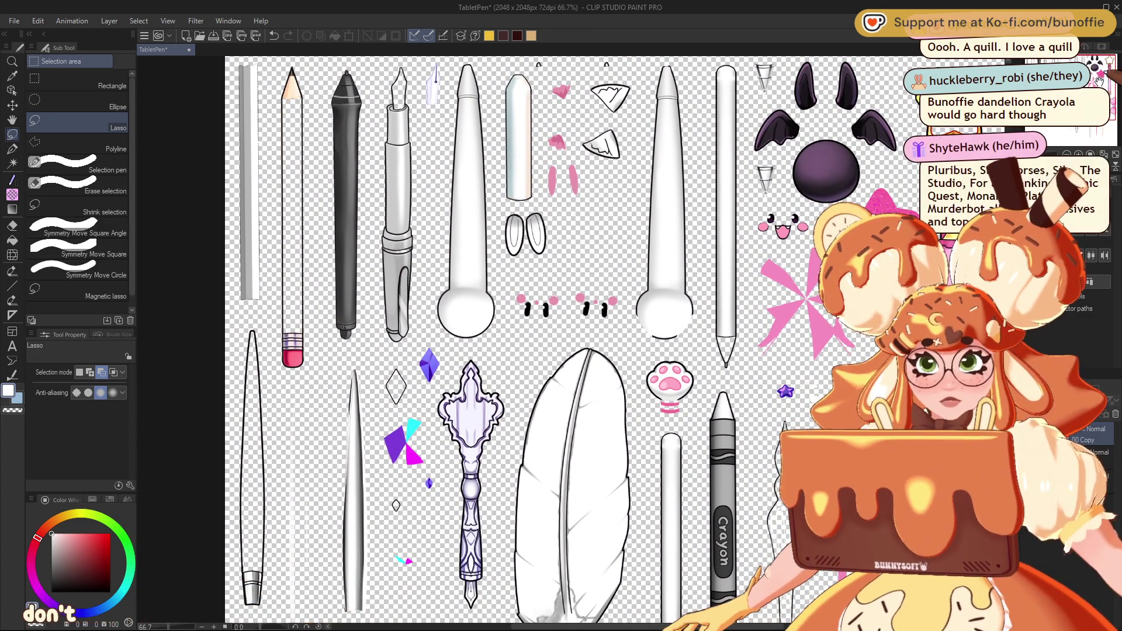
drag(1100, 75, 1099, 69)
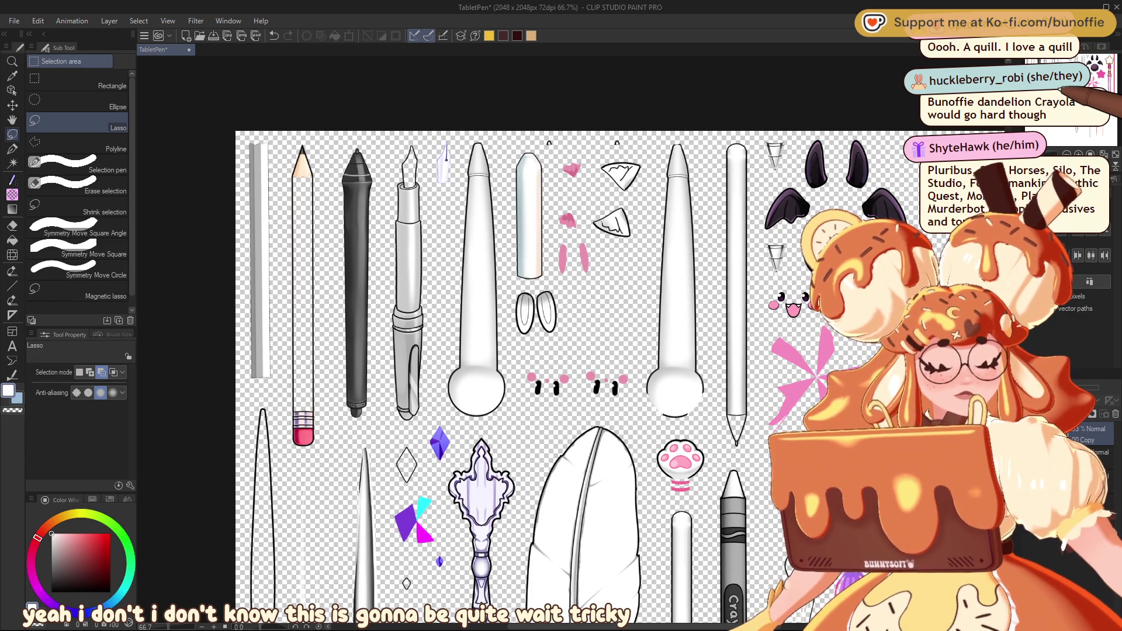
drag(1081, 88, 1092, 71)
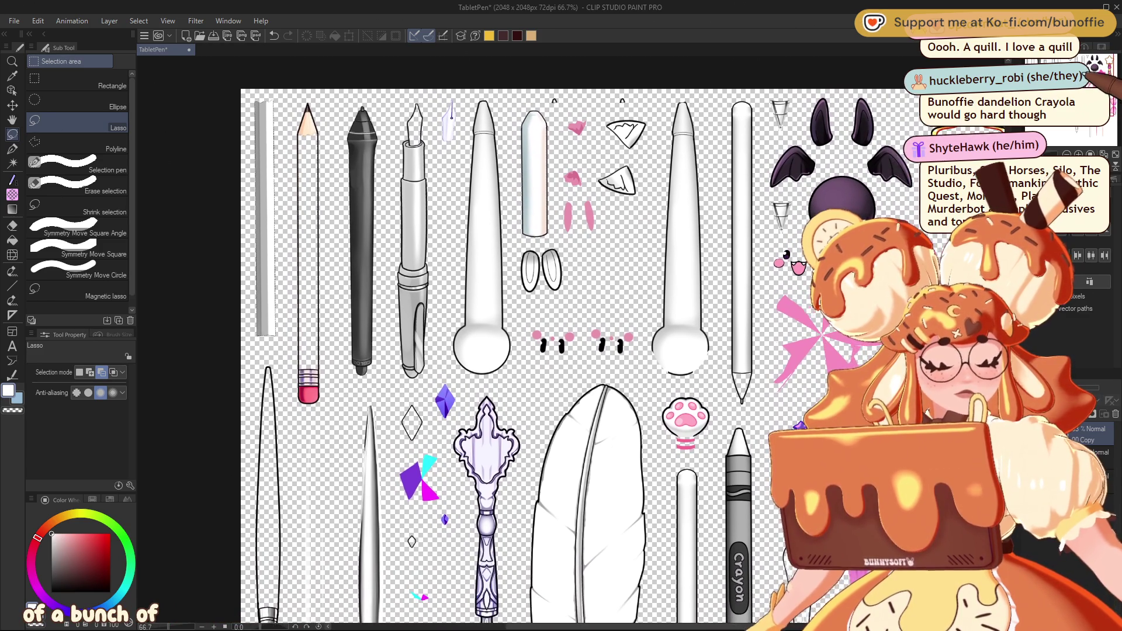
drag(526, 351, 594, 340)
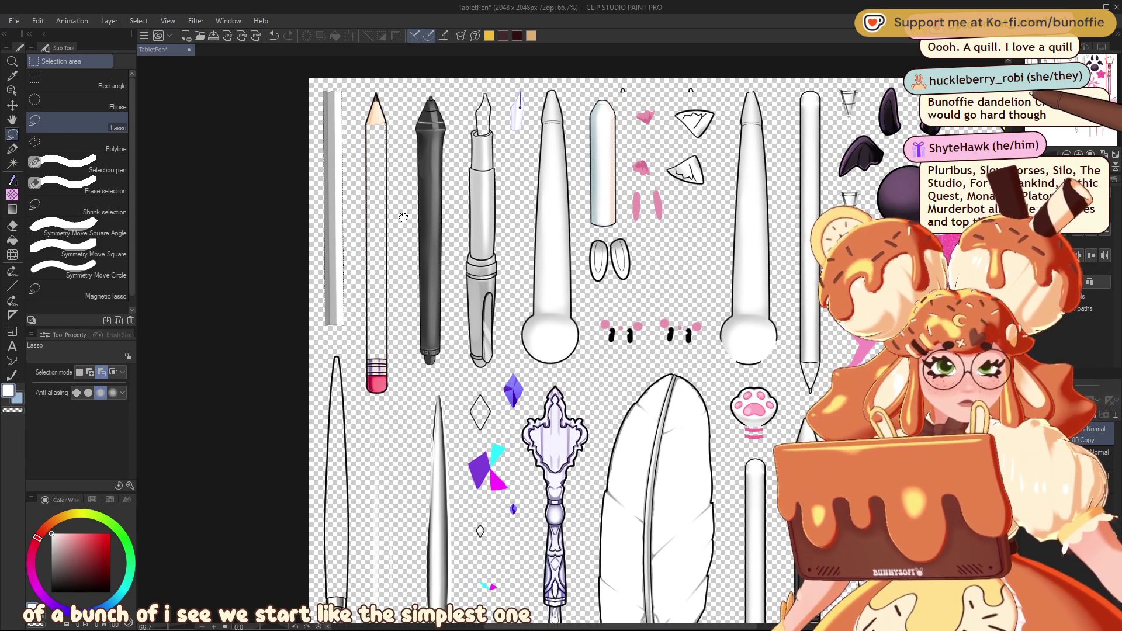
mouse_move(594, 340)
mouse_down()
mouse_move(503, 211)
mouse_move(482, 244)
mouse_move(495, 177)
mouse_move(562, 401)
mouse_up()
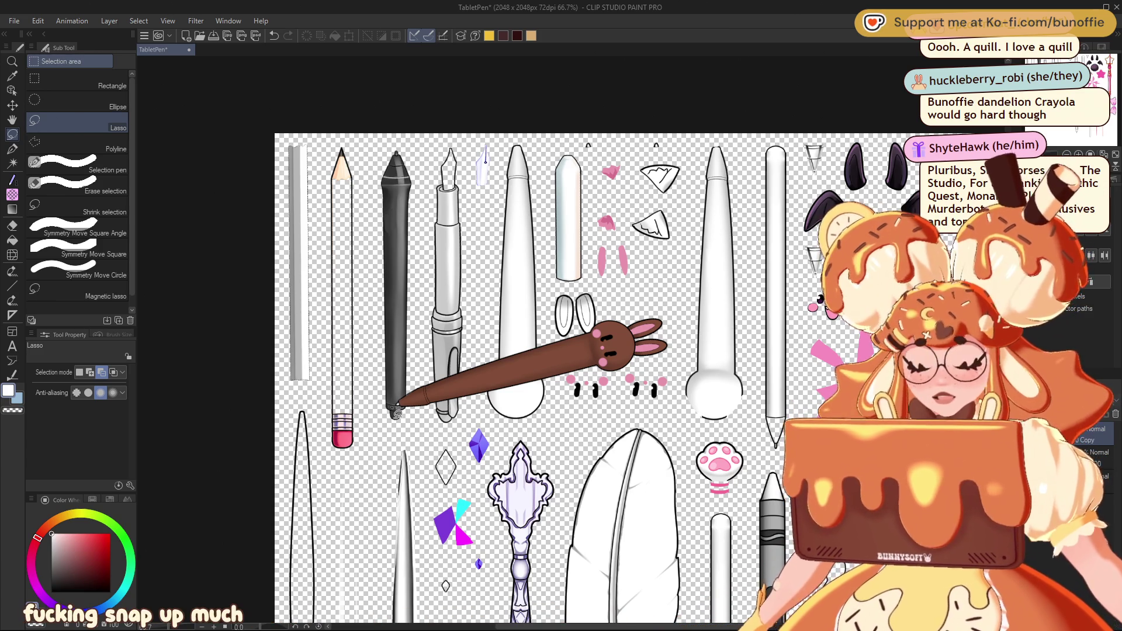
Step: Zoom to 100% on the top-left pens and fade the reference layer to 38% opacity
key(ctrl+plus)
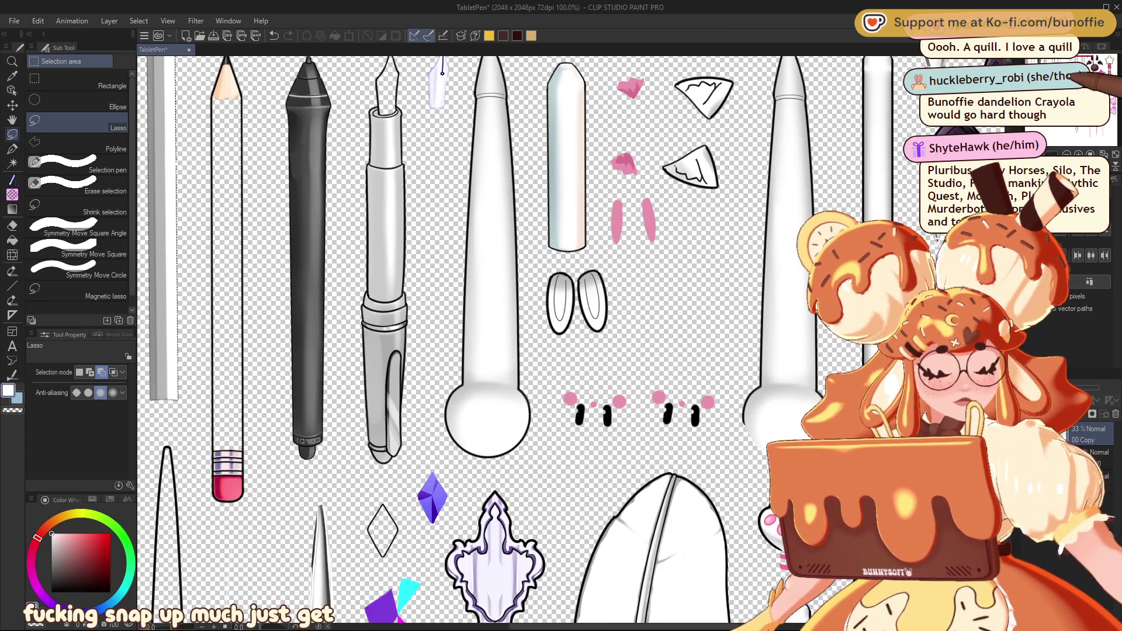
drag(468, 292, 604, 346)
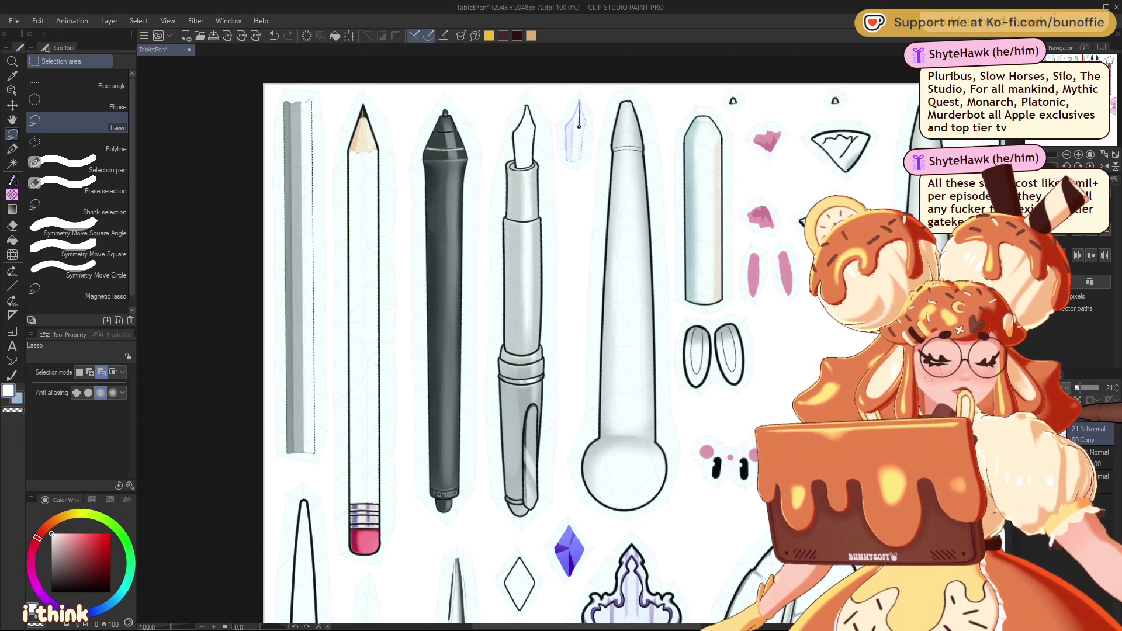
drag(1099, 387, 1076, 387)
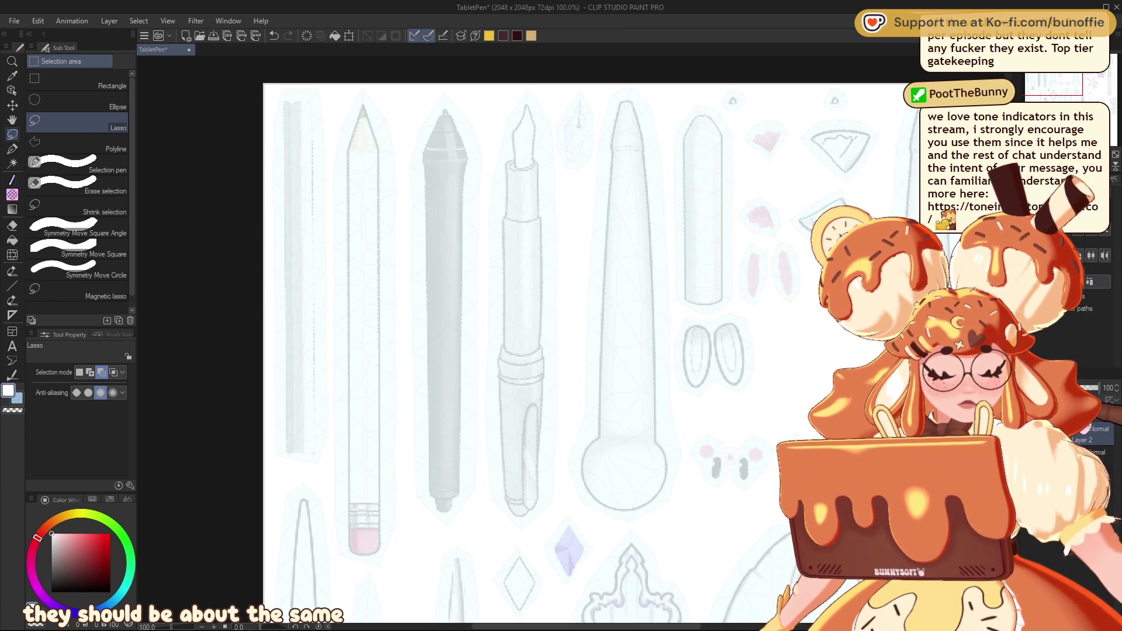
click(11, 315)
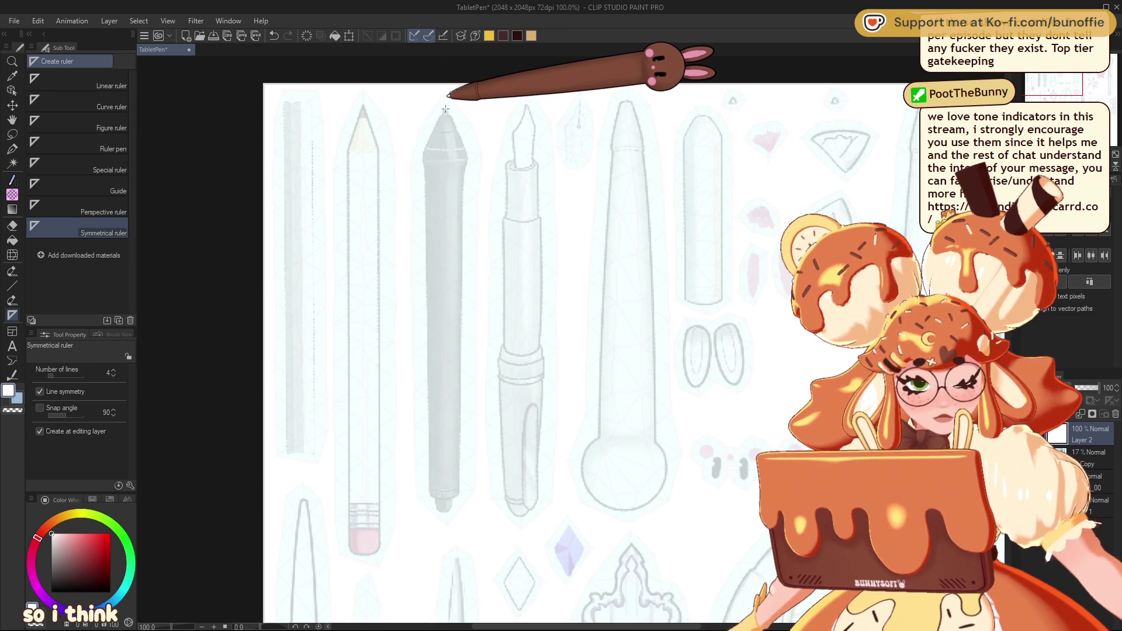
Step: Place a vertical symmetry ruler down the black stylus and set a black pencil at size 6
drag(445, 109, 469, 532)
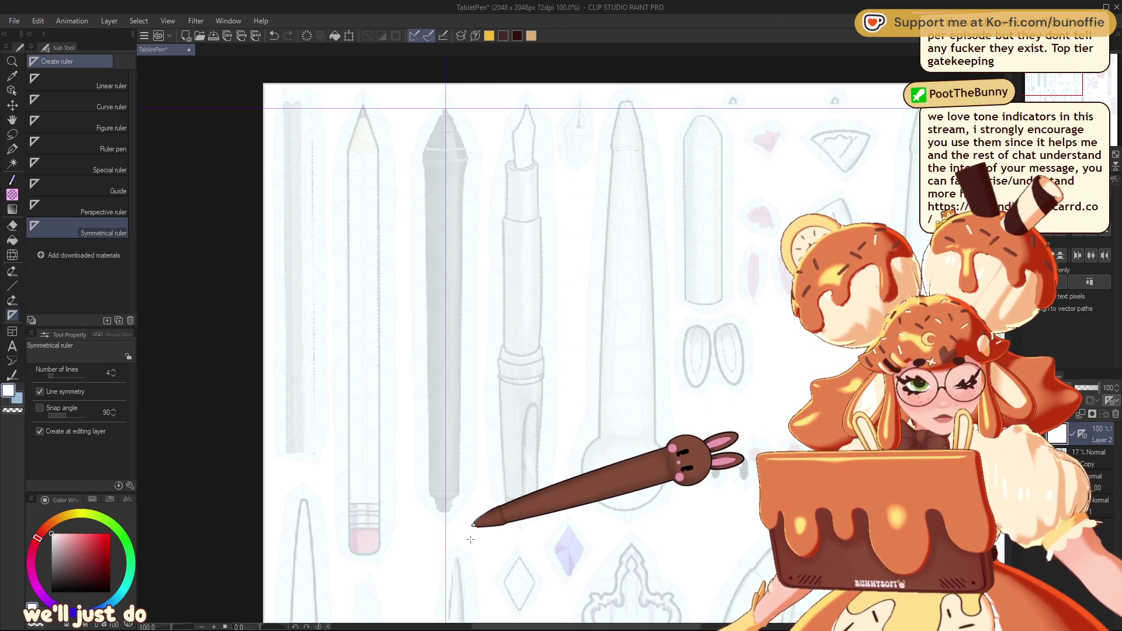
click(12, 148)
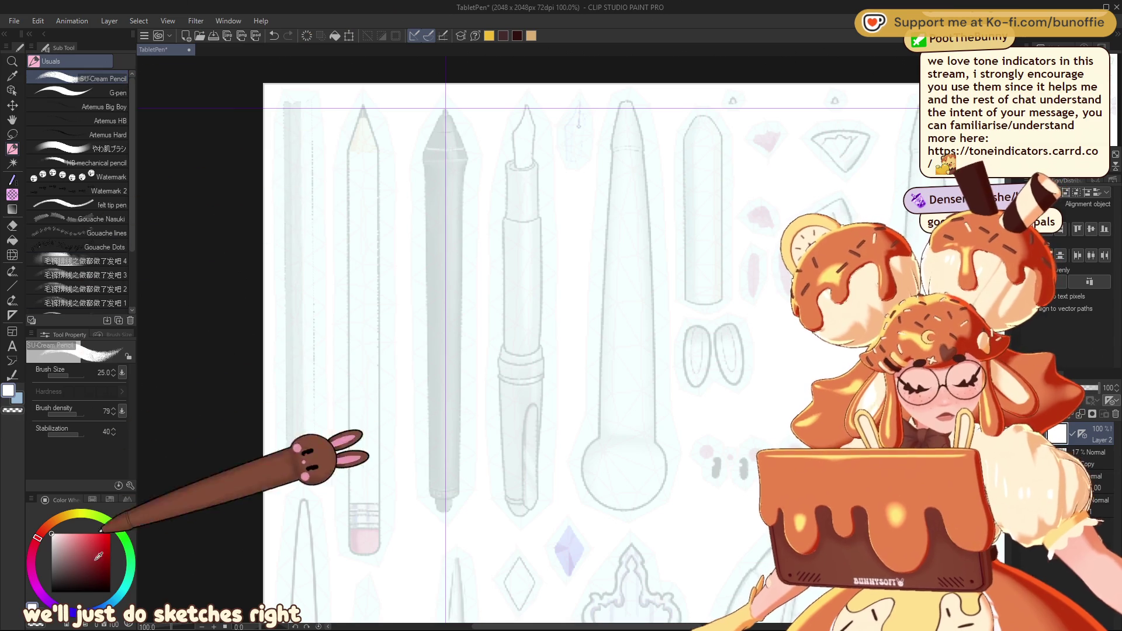
click(80, 591)
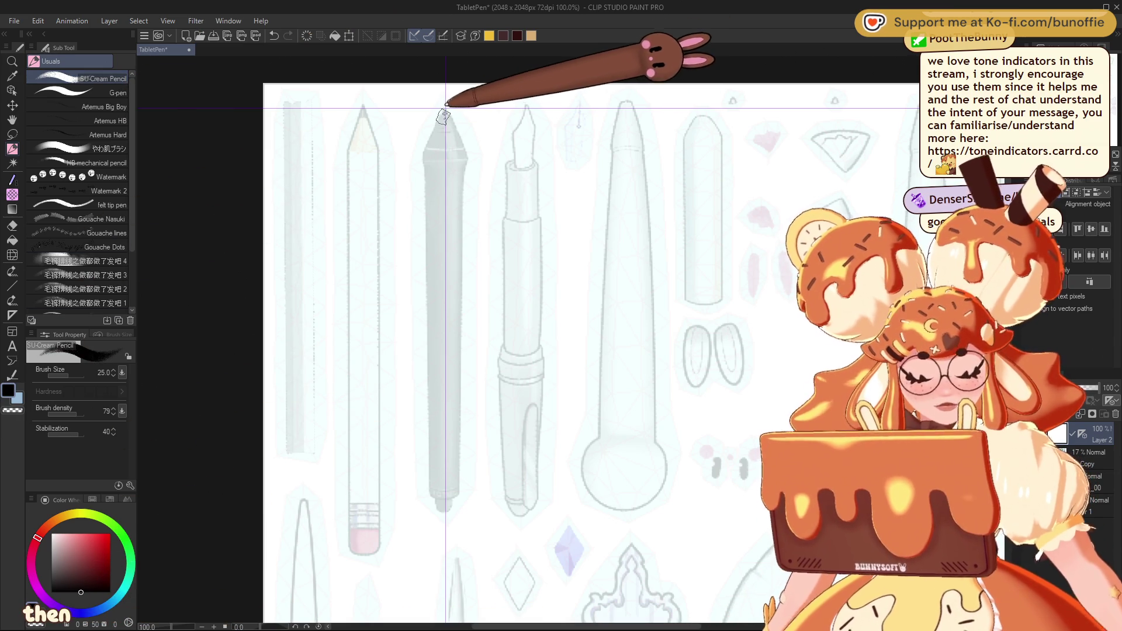
key(ctrl+z)
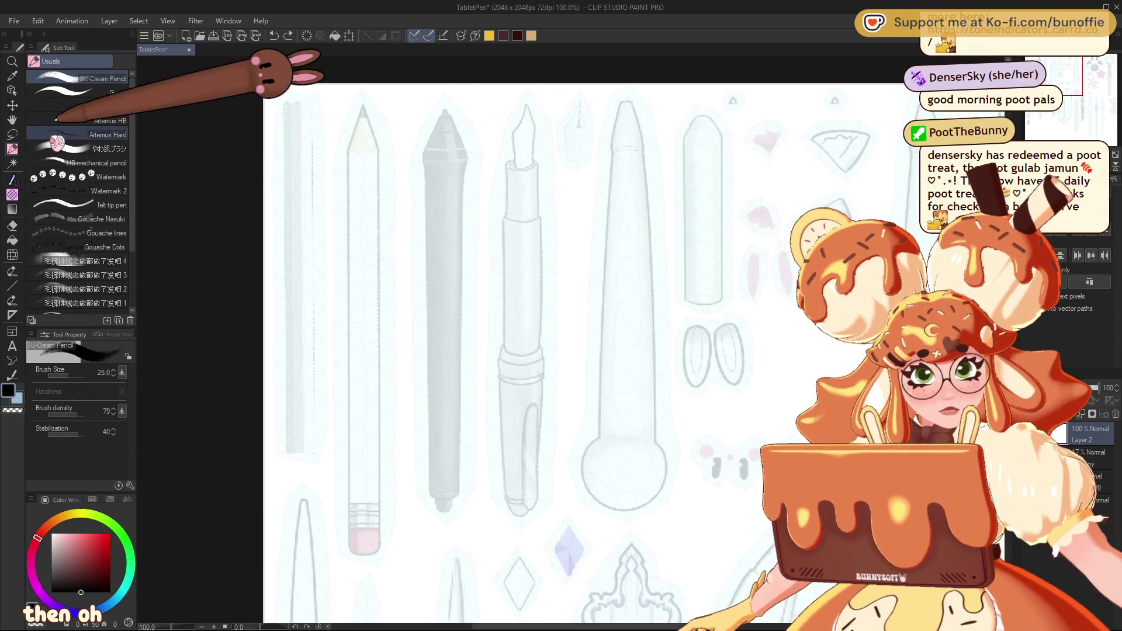
click(12, 316)
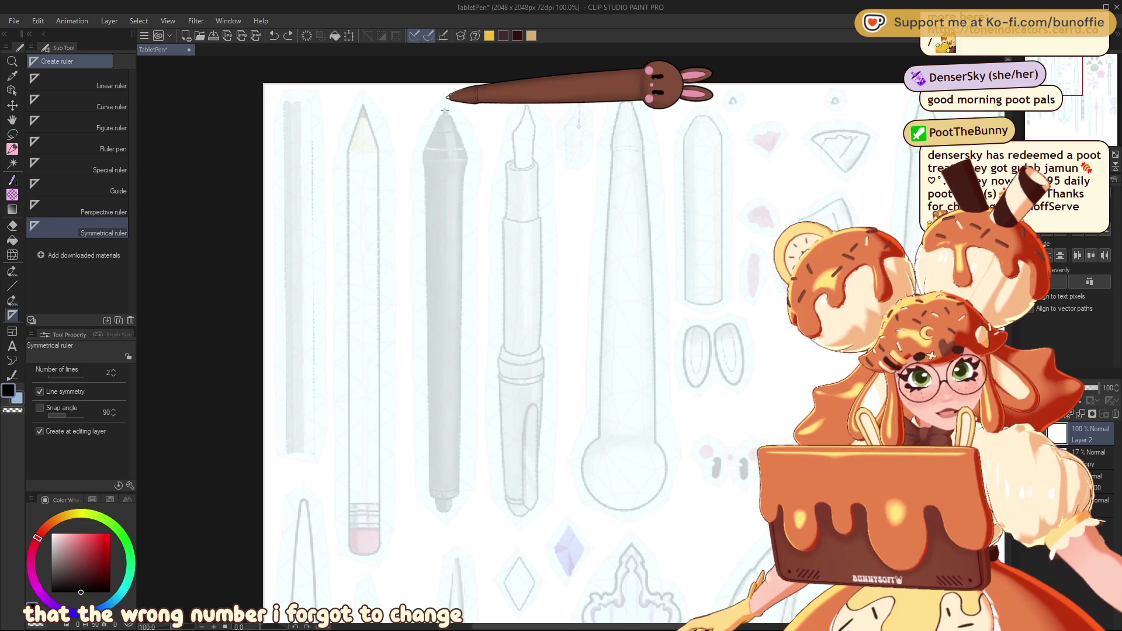
drag(447, 114, 466, 530)
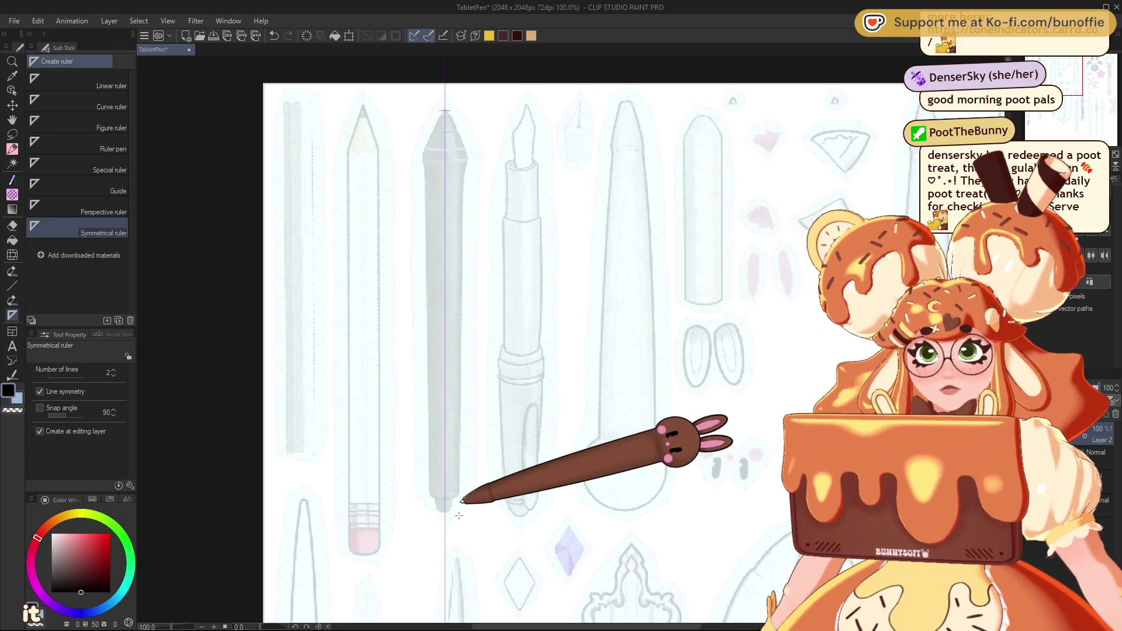
click(11, 148)
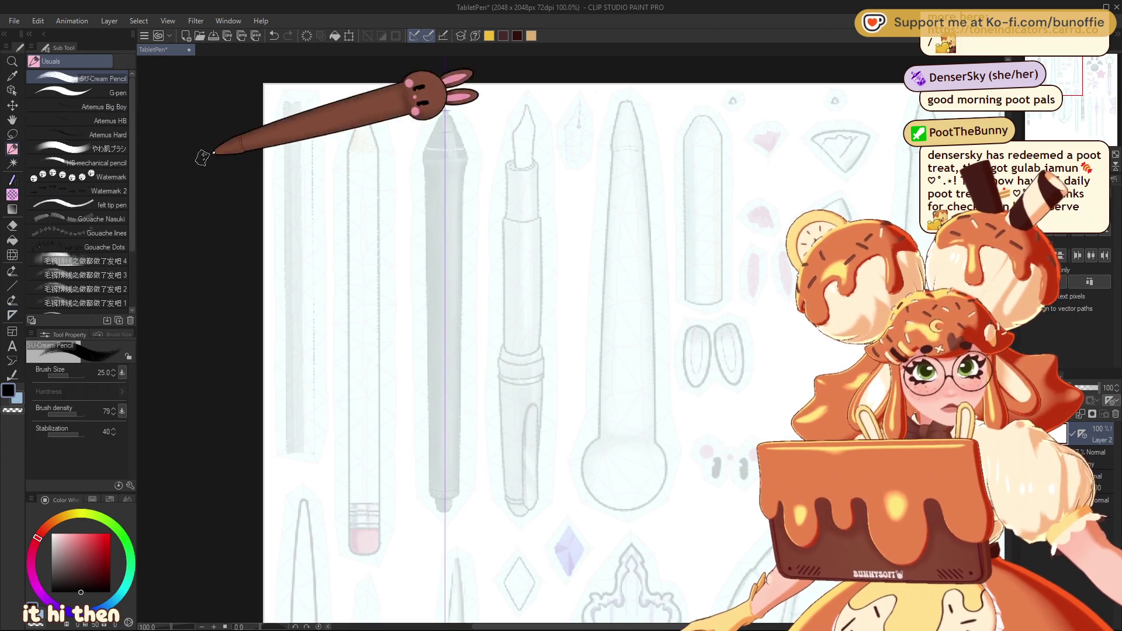
key(bracketleft)
key(bracketleft)
key(bracketleft)
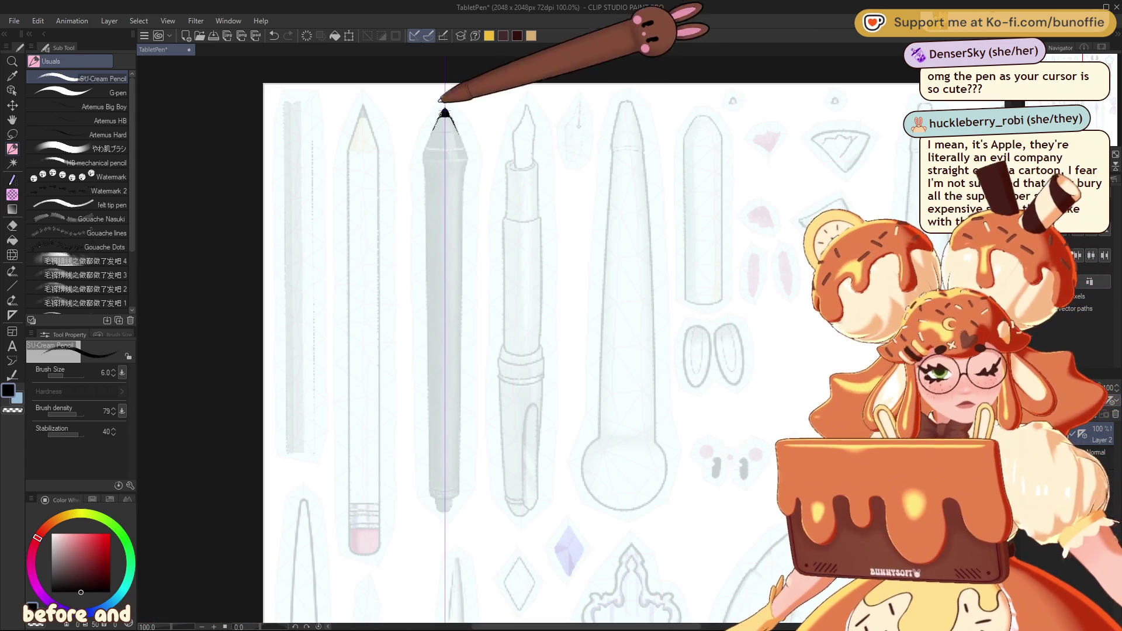
Step: Trace both sides of the slim pen with stabilization at 100, finishing with a rounded bottom cap
mouse_move(439, 117)
mouse_down()
mouse_move(426, 166)
mouse_move(466, 170)
mouse_move(427, 215)
mouse_up()
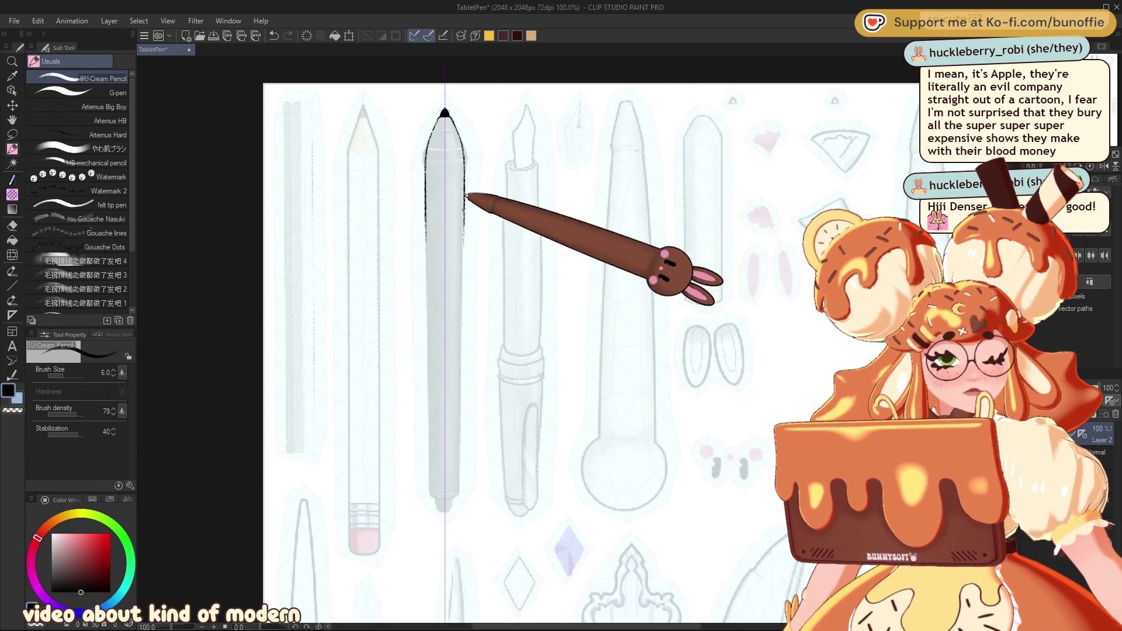
drag(426, 205, 427, 321)
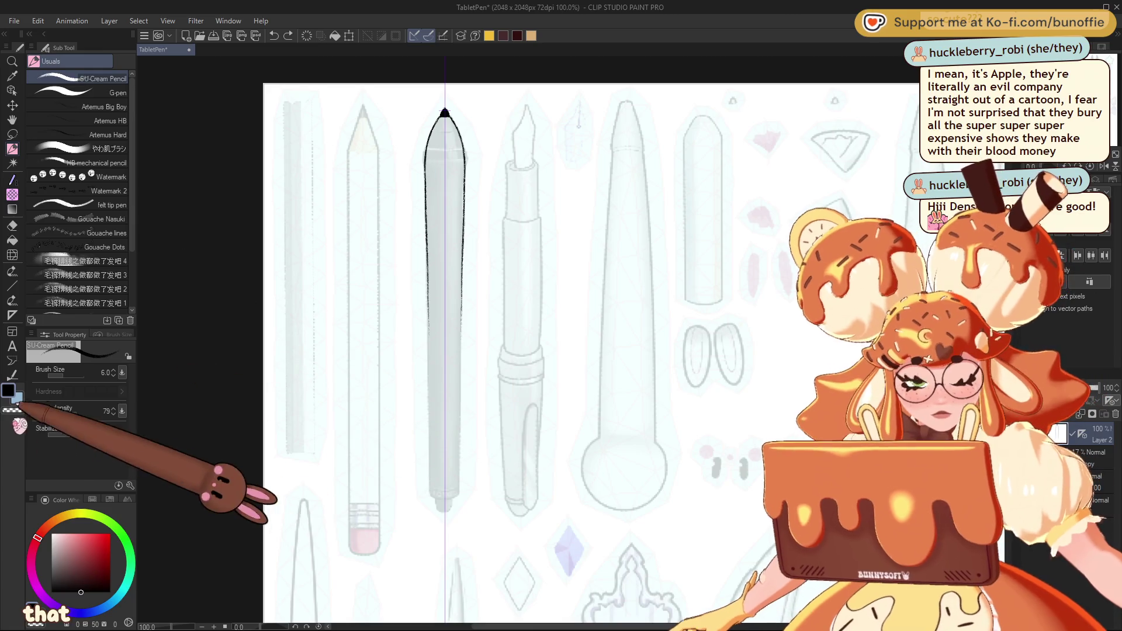
drag(59, 433, 121, 412)
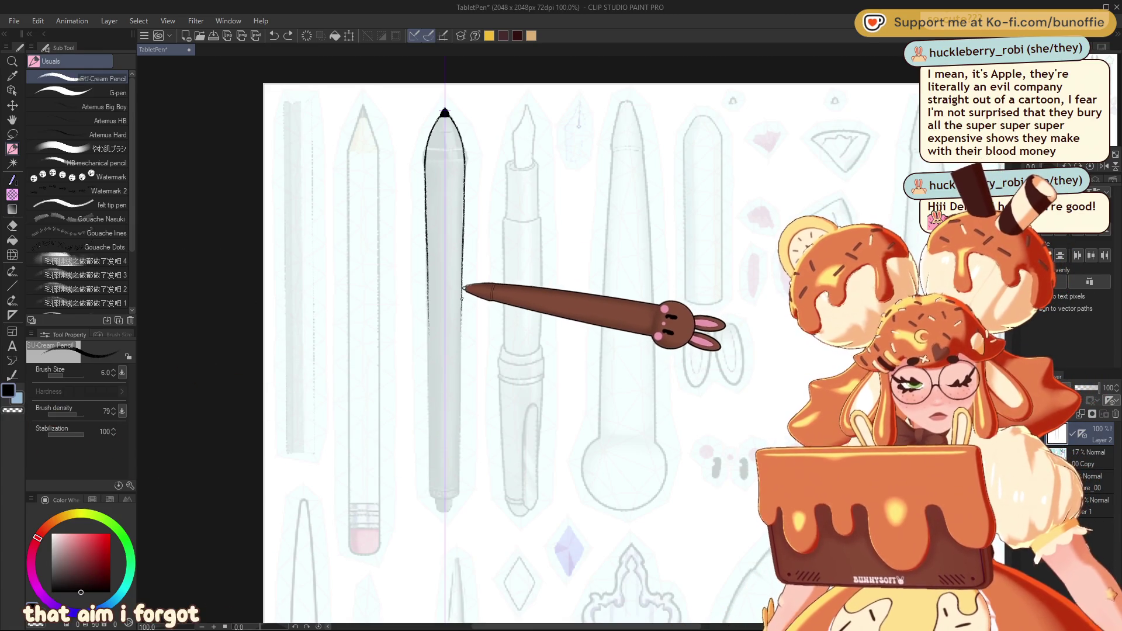
drag(463, 222, 457, 522)
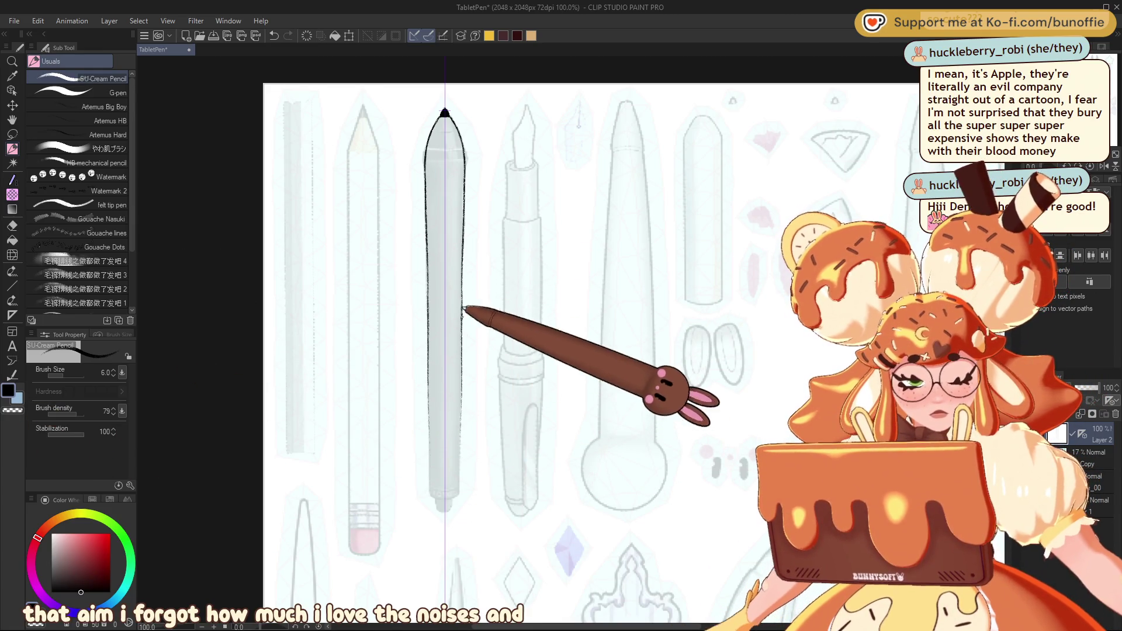
mouse_move(463, 373)
mouse_down()
mouse_move(460, 490)
mouse_move(430, 496)
mouse_up()
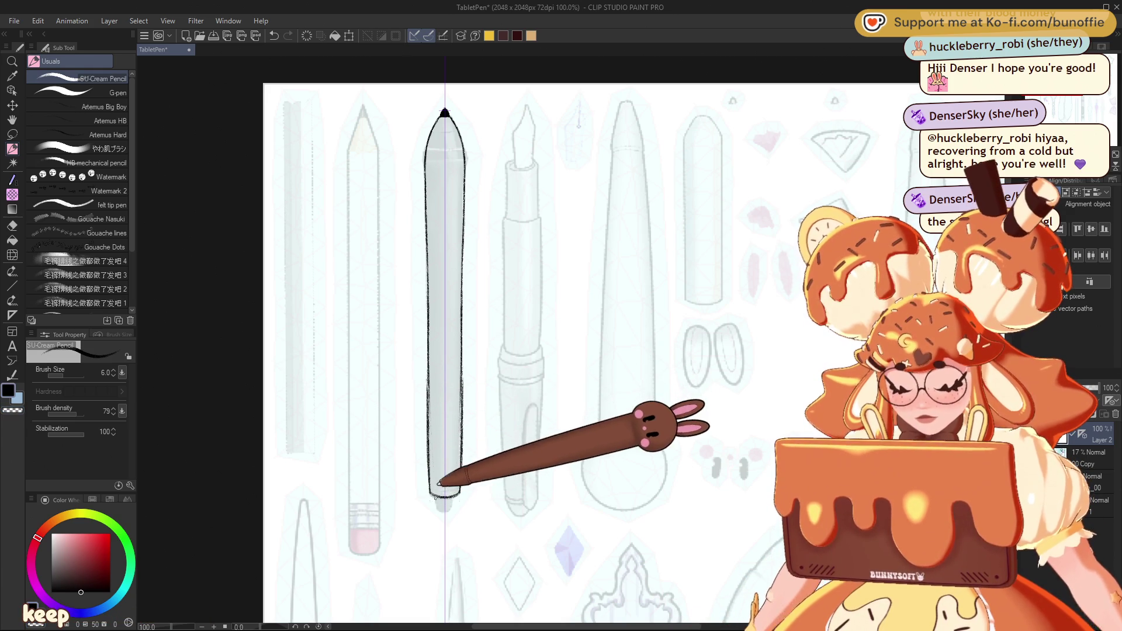
key(ctrl+z)
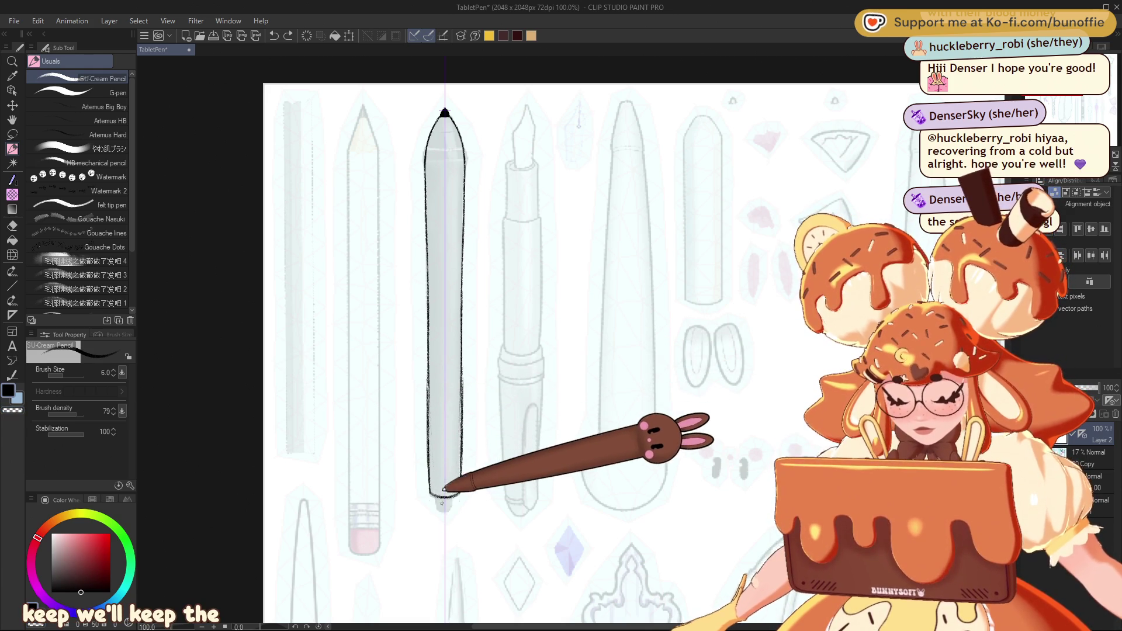
drag(435, 497, 454, 497)
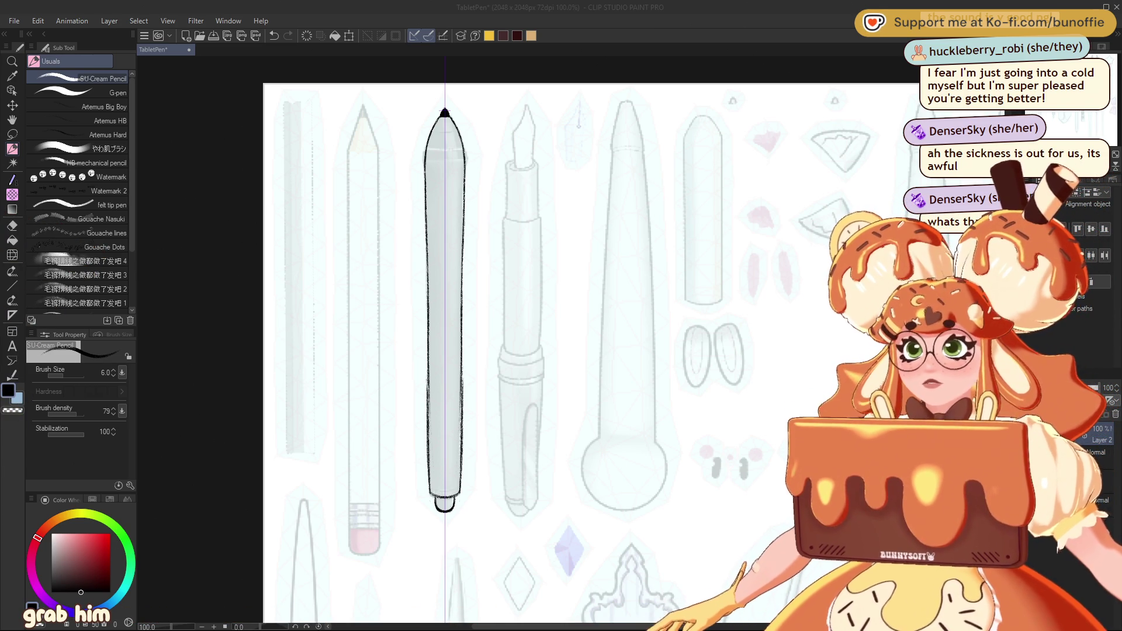
Step: Open the striped candy stick photo as a new document, then return to the TabletPen sheet
click(27, 16)
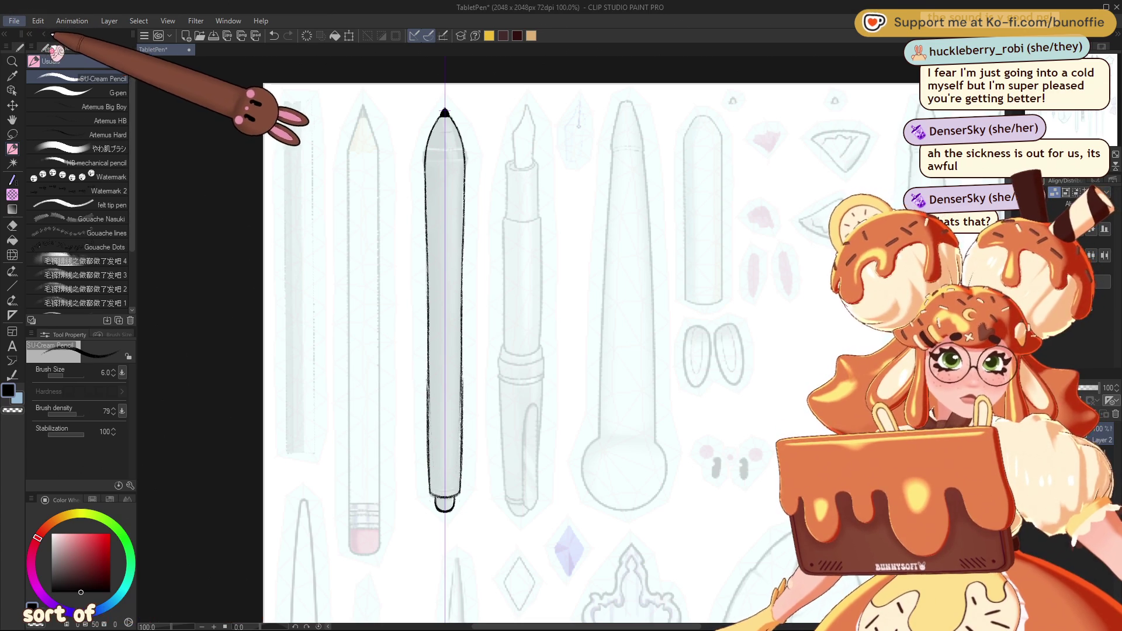
key(ctrl+shift+v)
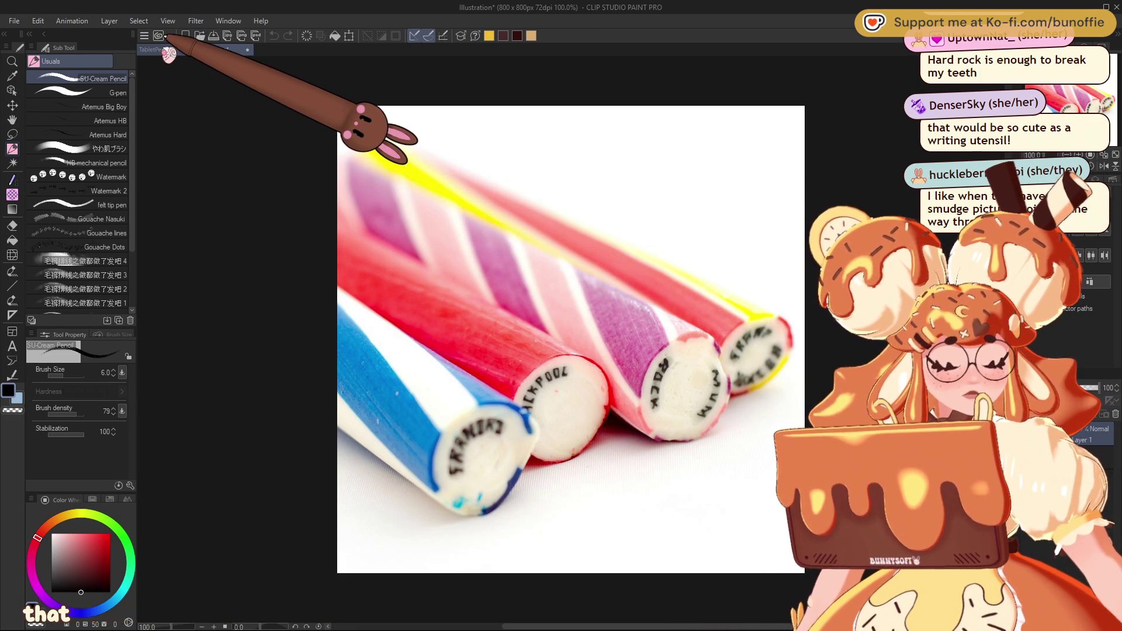
click(169, 52)
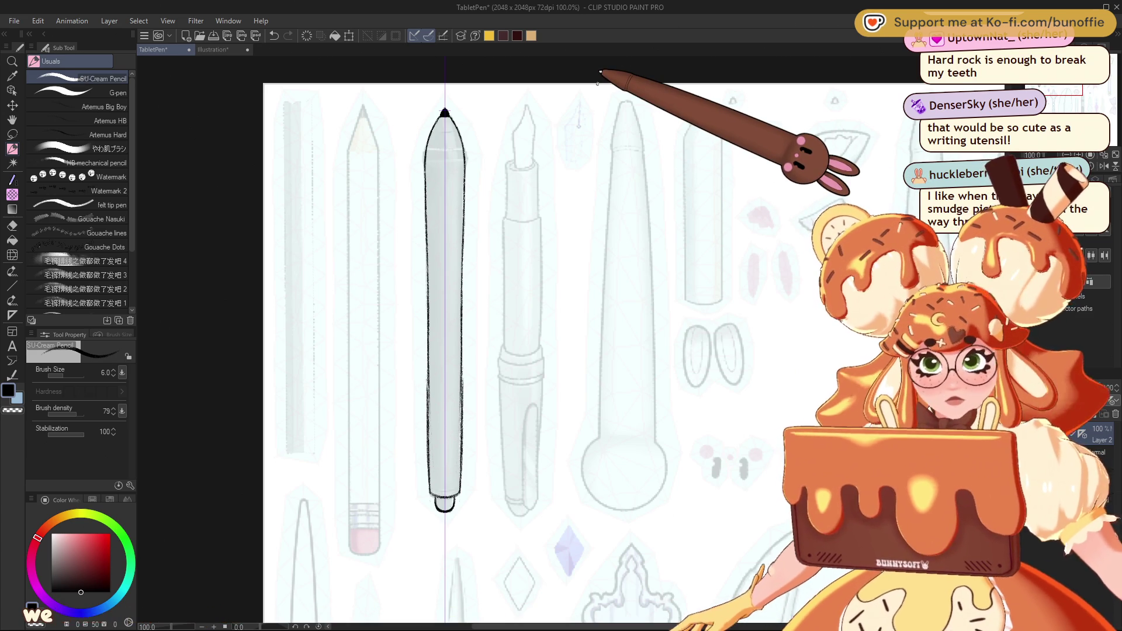
Step: Add a new layer and place a vertical symmetry ruler through the short tube reference
key(ctrl+shift+n)
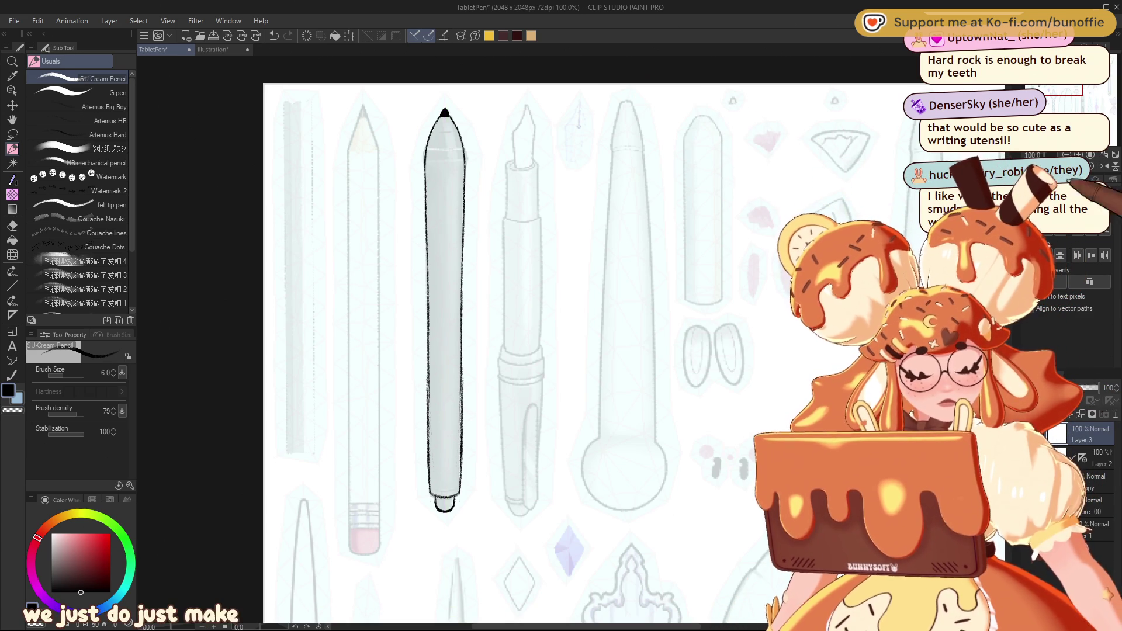
drag(597, 83, 401, 106)
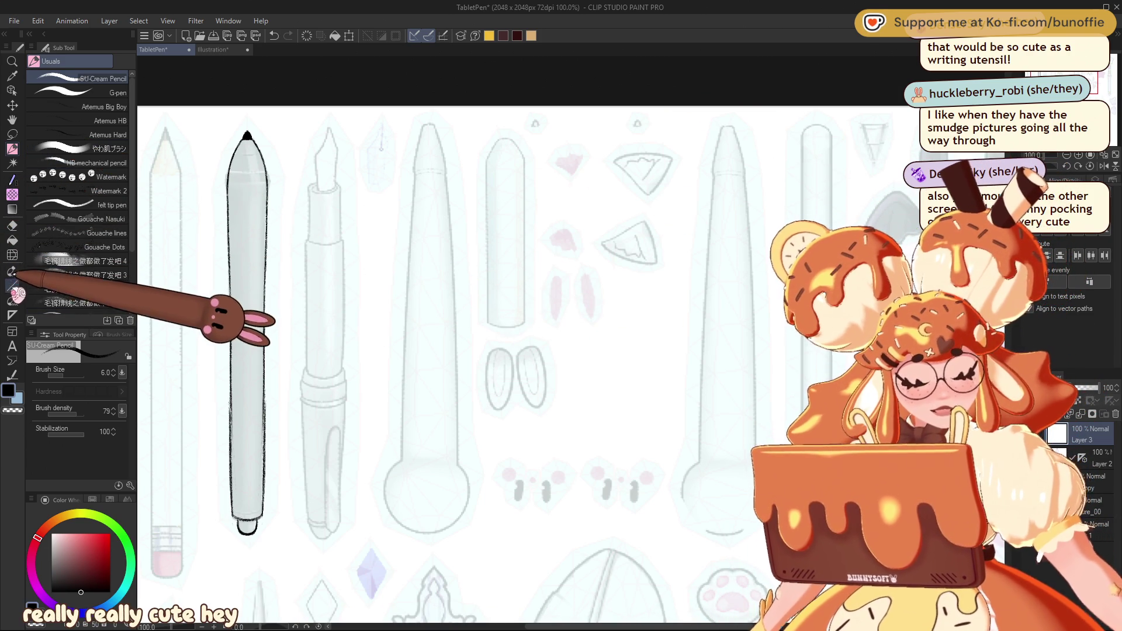
click(13, 315)
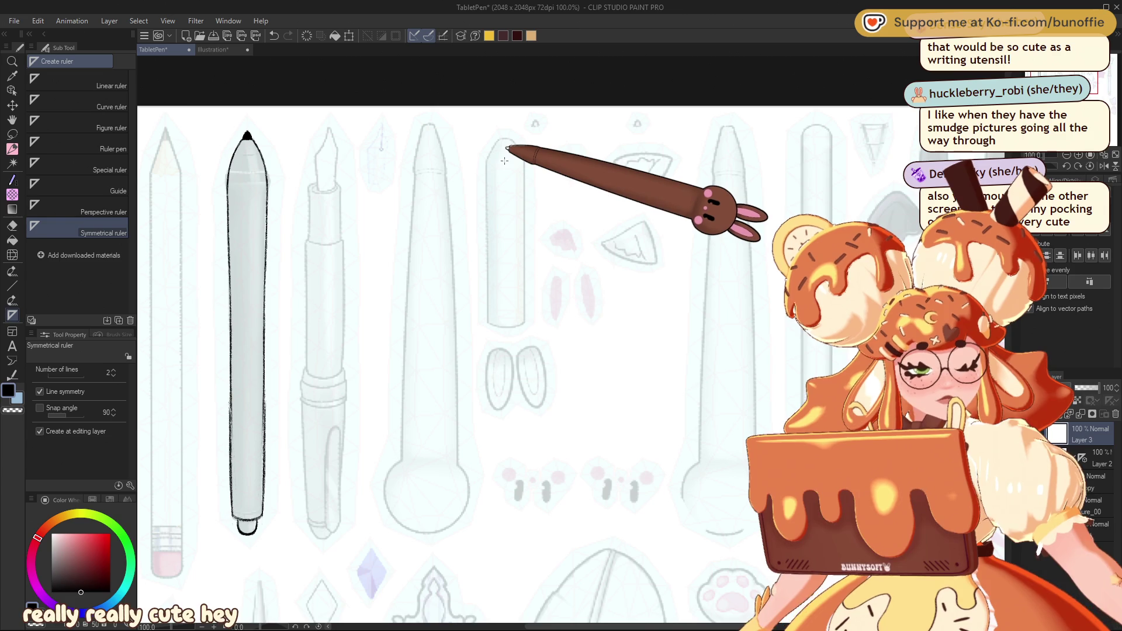
drag(504, 159, 515, 396)
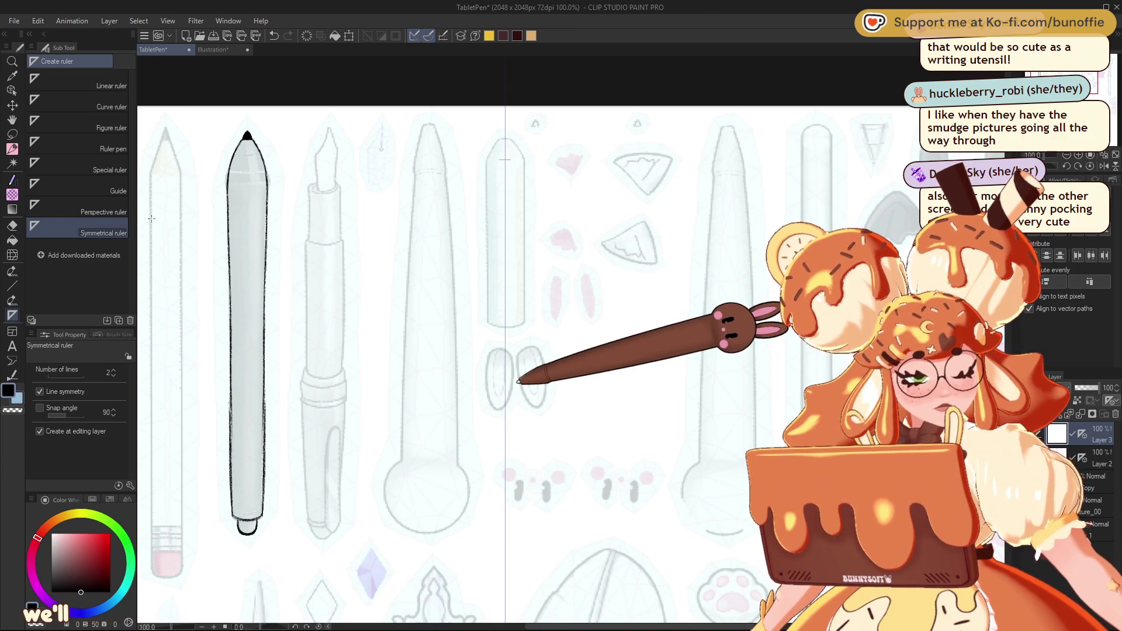
click(12, 149)
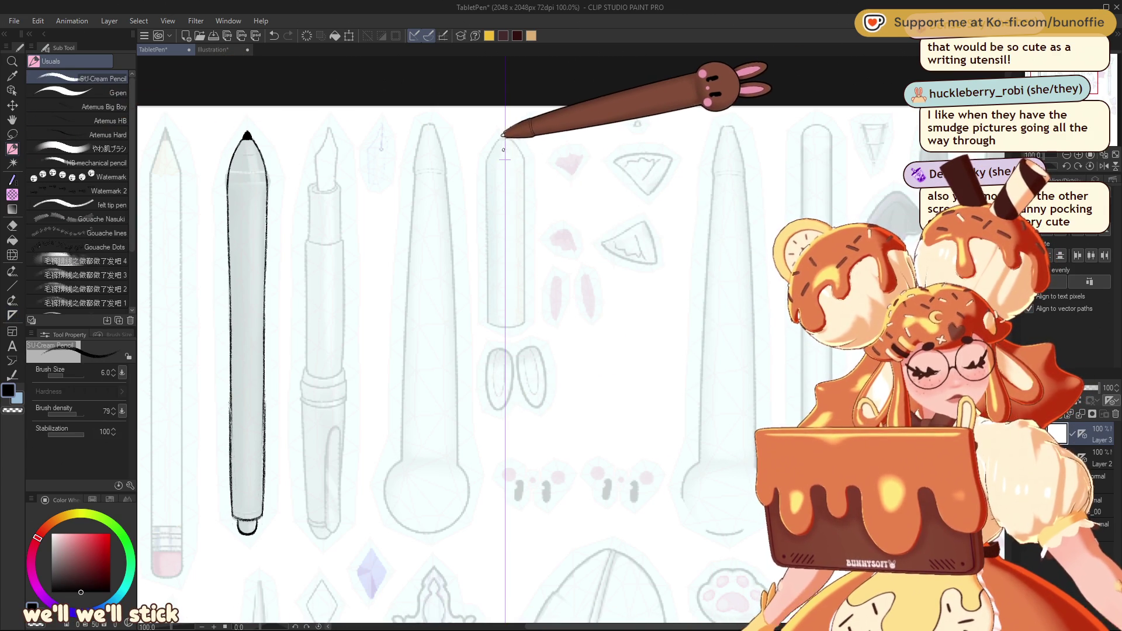
Step: Sketch the mirrored cylinder's top ellipse, side lines and curved bottom, then begin a diagonal stripe
drag(506, 150, 505, 160)
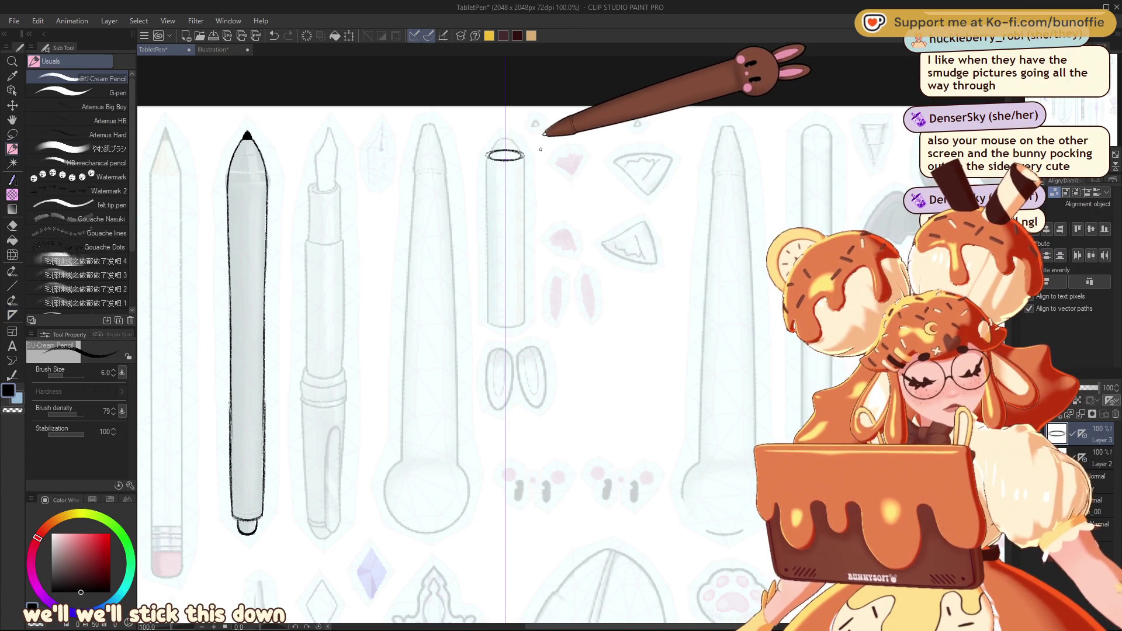
key(ctrl+z)
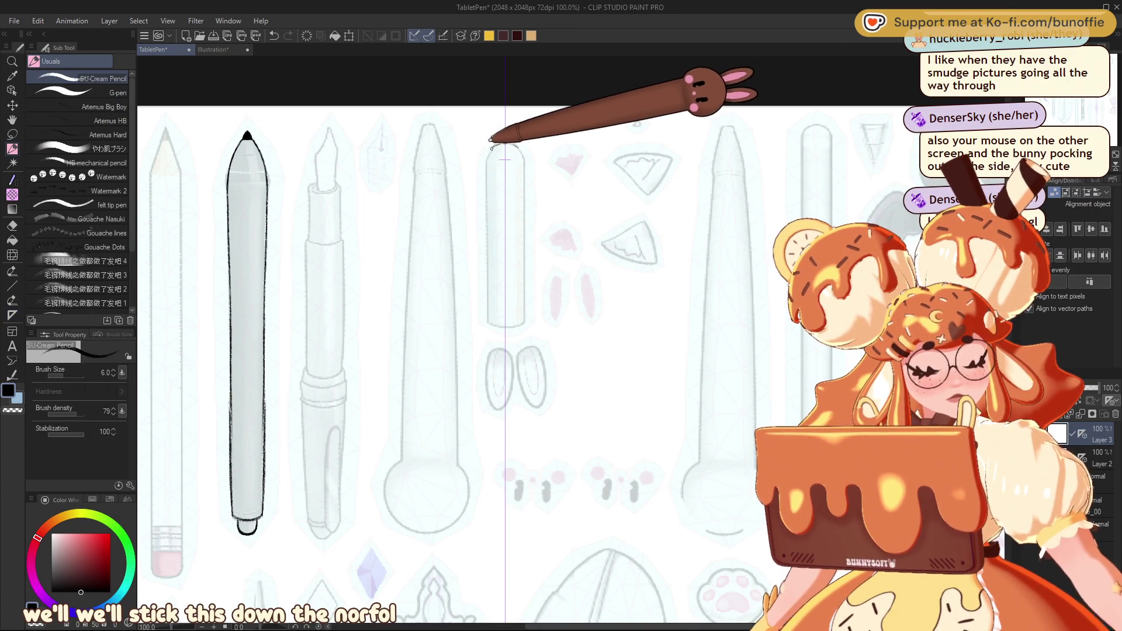
drag(494, 146, 516, 150)
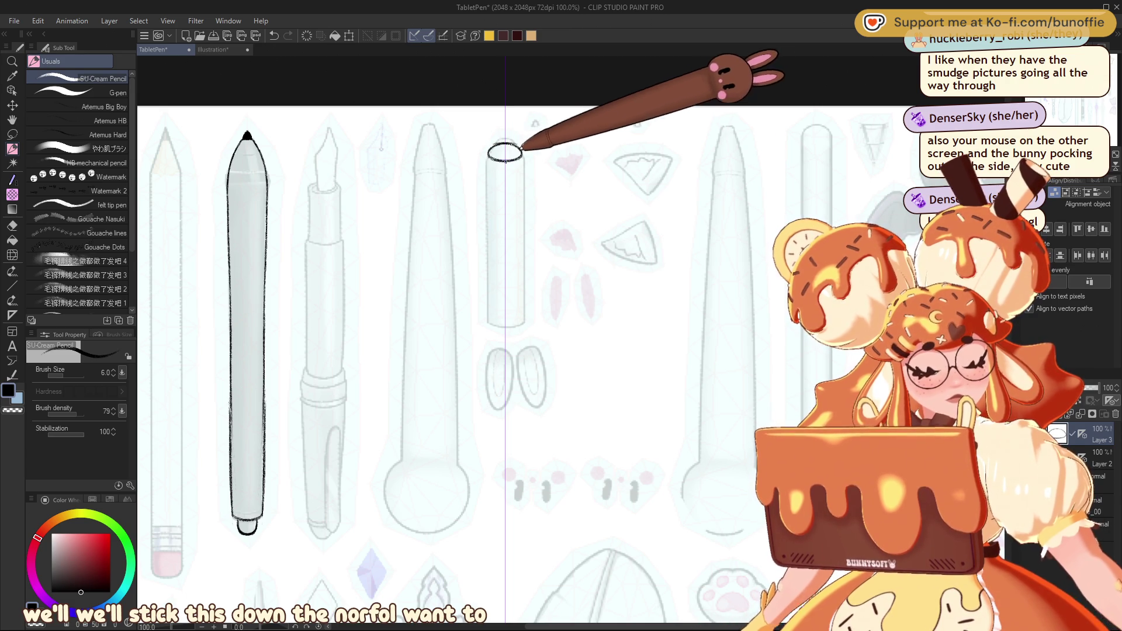
drag(488, 157, 498, 193)
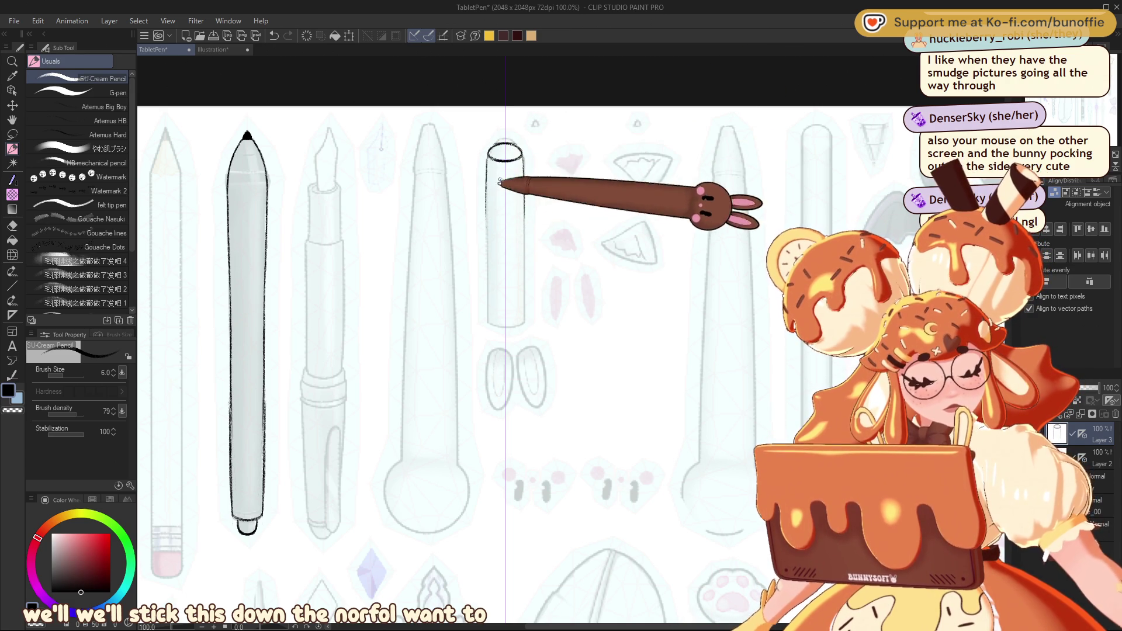
drag(489, 155, 490, 296)
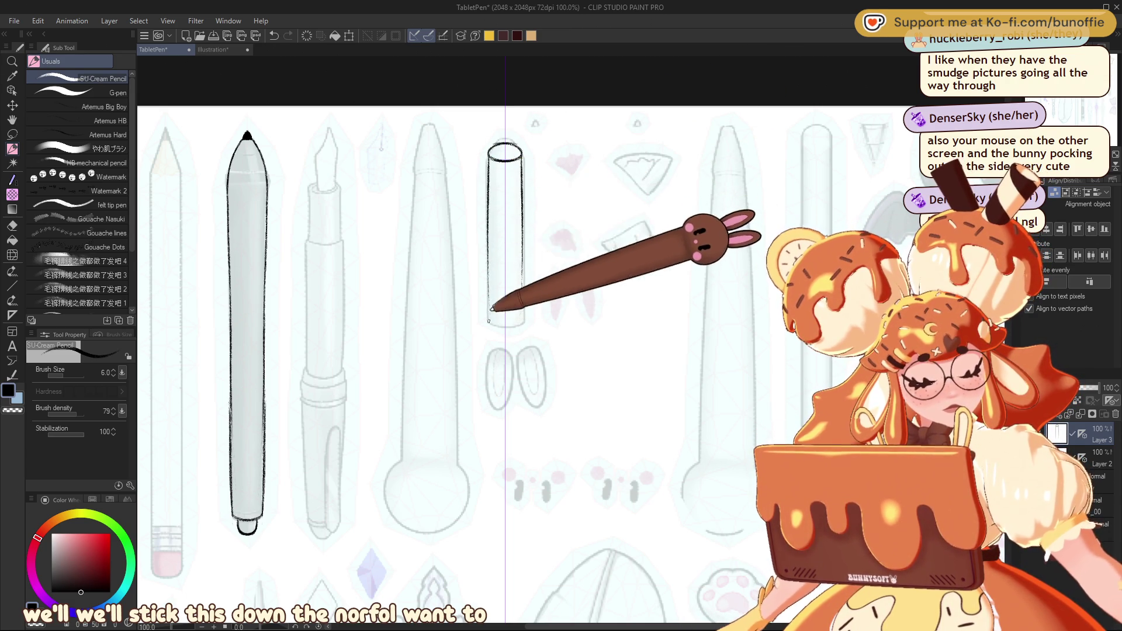
drag(493, 306, 519, 311)
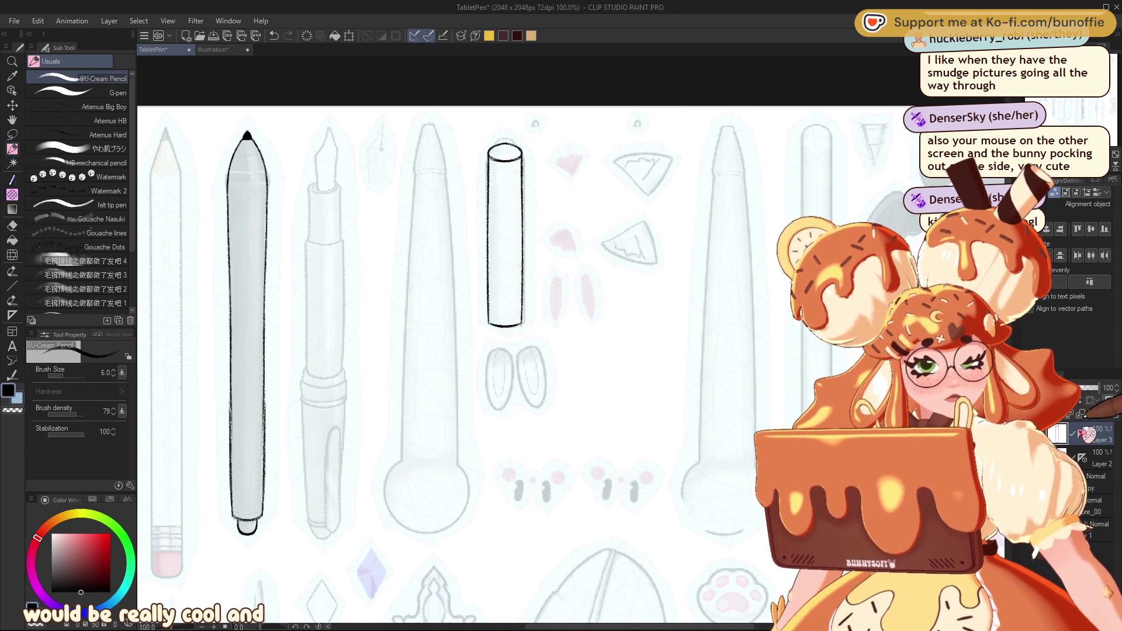
mouse_move(513, 170)
mouse_down()
mouse_move(492, 218)
mouse_move(490, 277)
mouse_up()
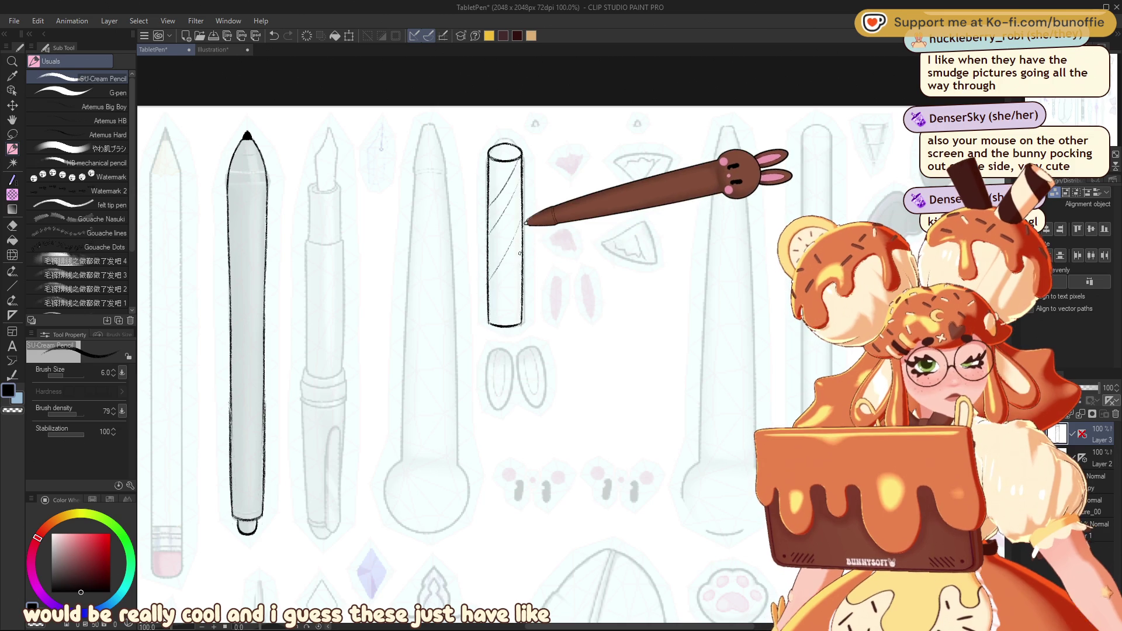
Step: Add more diagonal stripes, then at 400% zoom and brush size 2.5 letter 'BUN' on the top cap
mouse_move(521, 243)
mouse_down()
mouse_move(490, 301)
mouse_move(497, 317)
mouse_up()
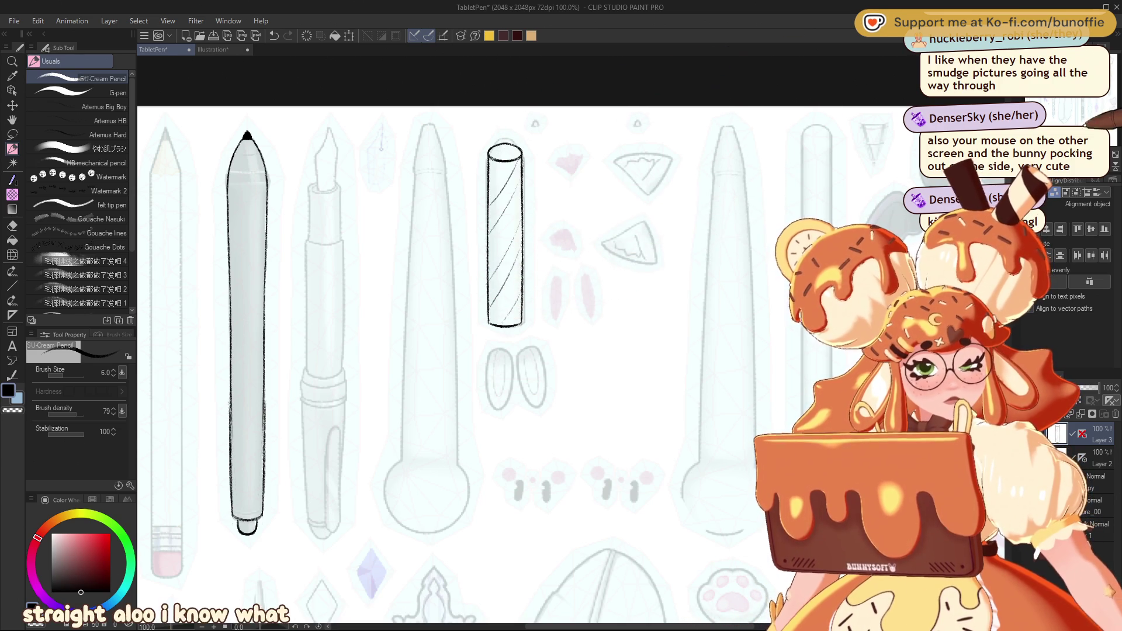
key(ctrl+plus)
key(ctrl+plus)
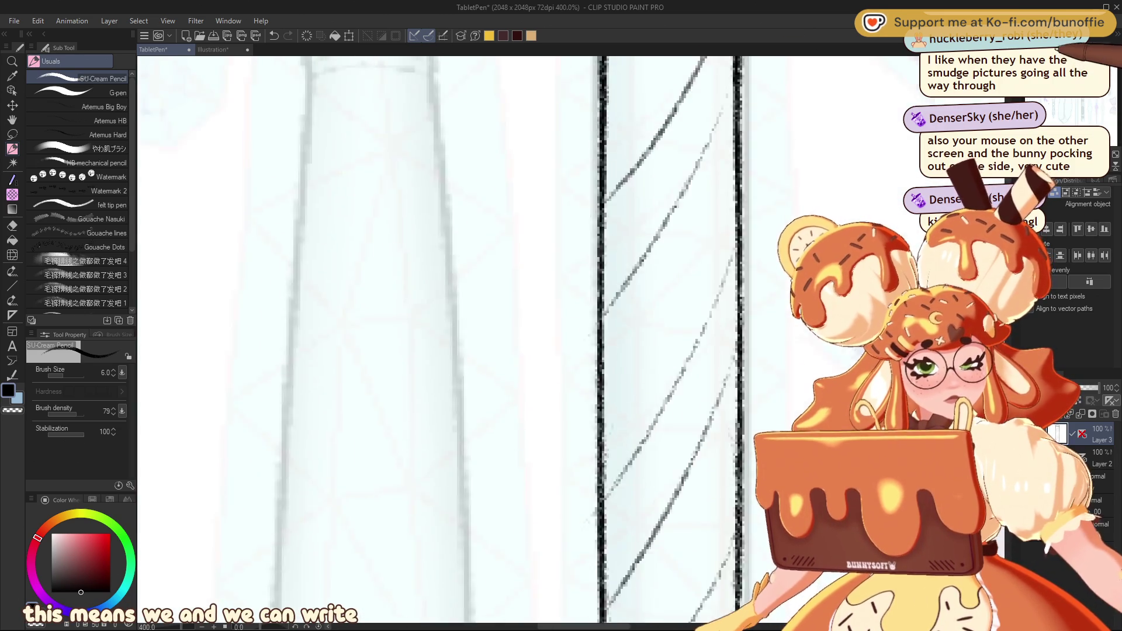
drag(525, 117, 649, 526)
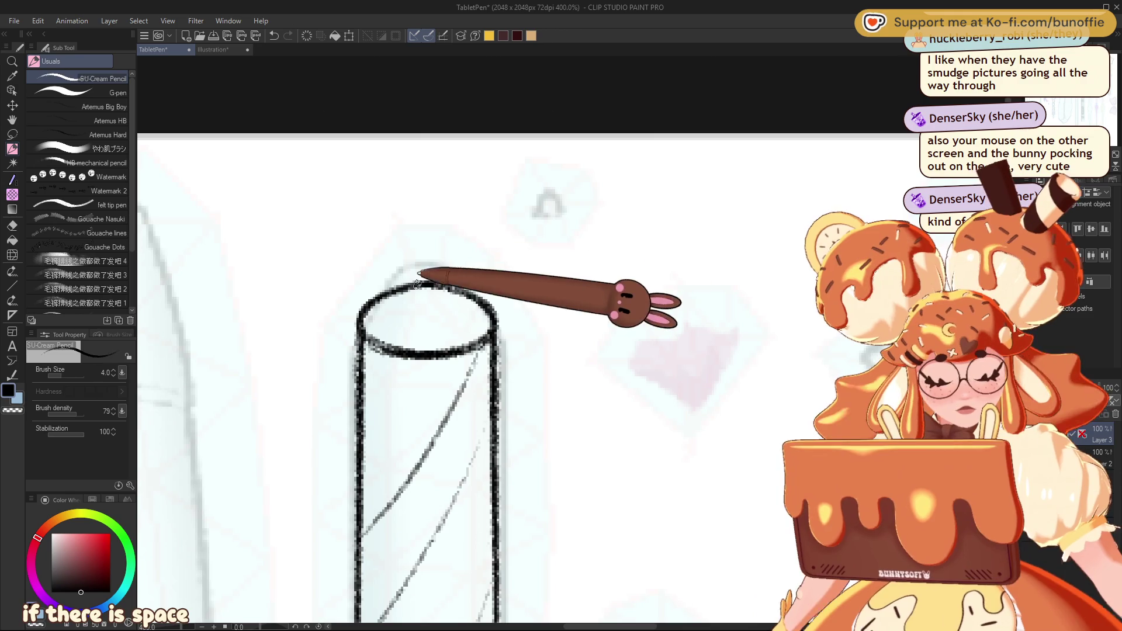
key(bracketleft)
key(bracketleft)
key(bracketleft)
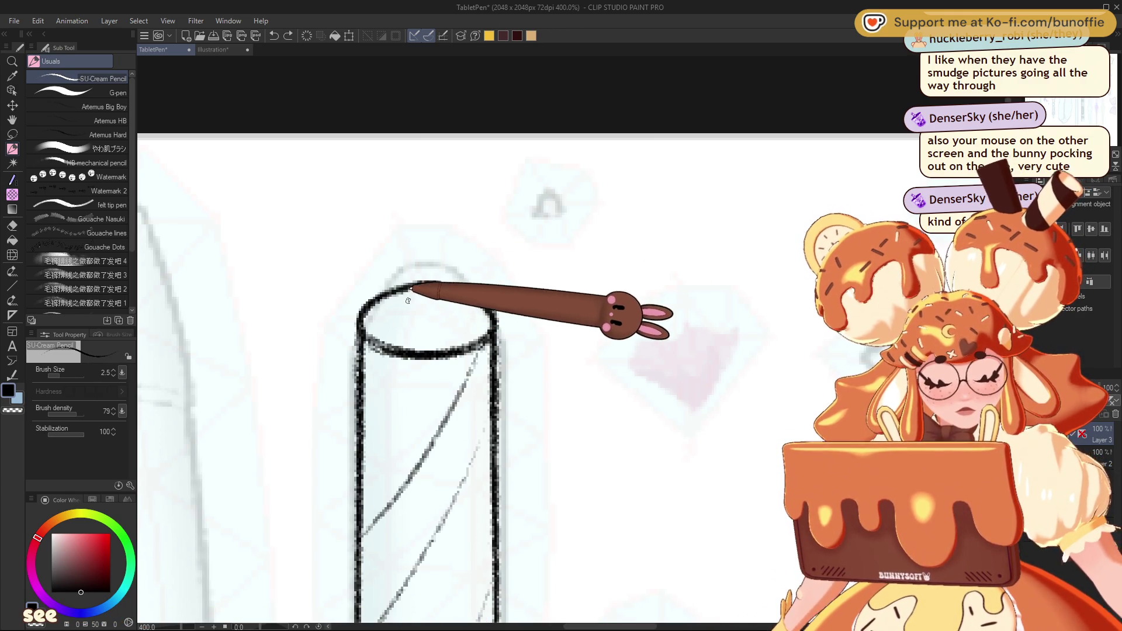
mouse_move(401, 313)
mouse_down()
mouse_move(399, 299)
mouse_move(403, 310)
mouse_move(444, 299)
mouse_up()
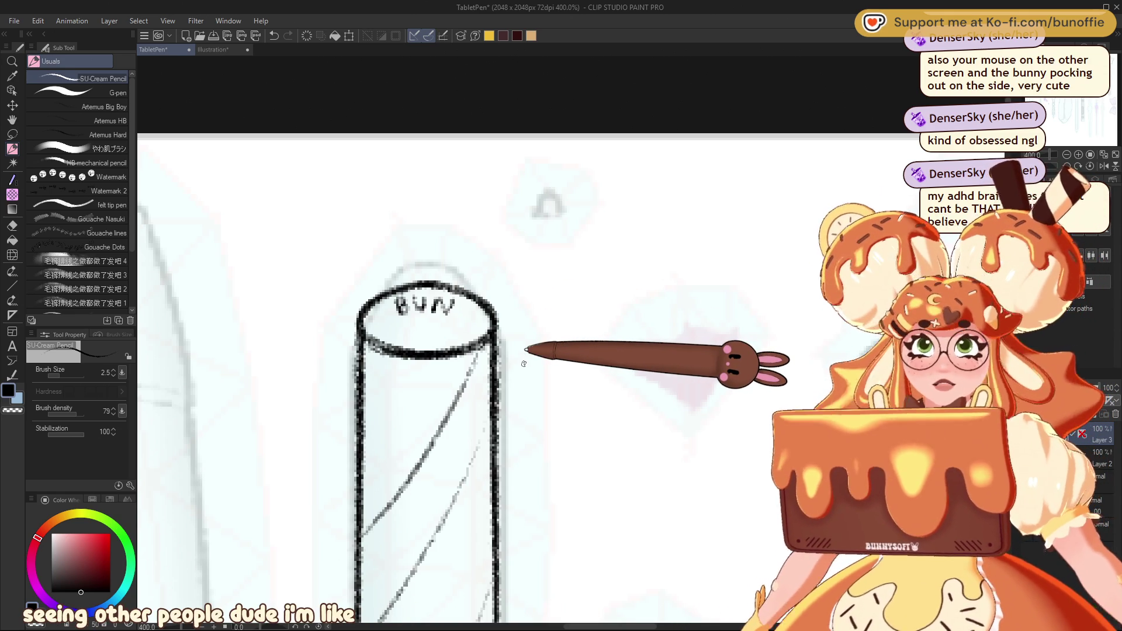
Step: Zoom out to find the slim pen and fill its tip solid black with a thinner brush
scroll(1070, 106, down, 2)
scroll(1071, 105, down, 2)
scroll(1071, 105, down, 1)
click(1071, 105)
mouse_move(1071, 105)
mouse_down()
mouse_move(1091, 87)
mouse_move(1077, 68)
mouse_up()
scroll(1086, 164, up, 3)
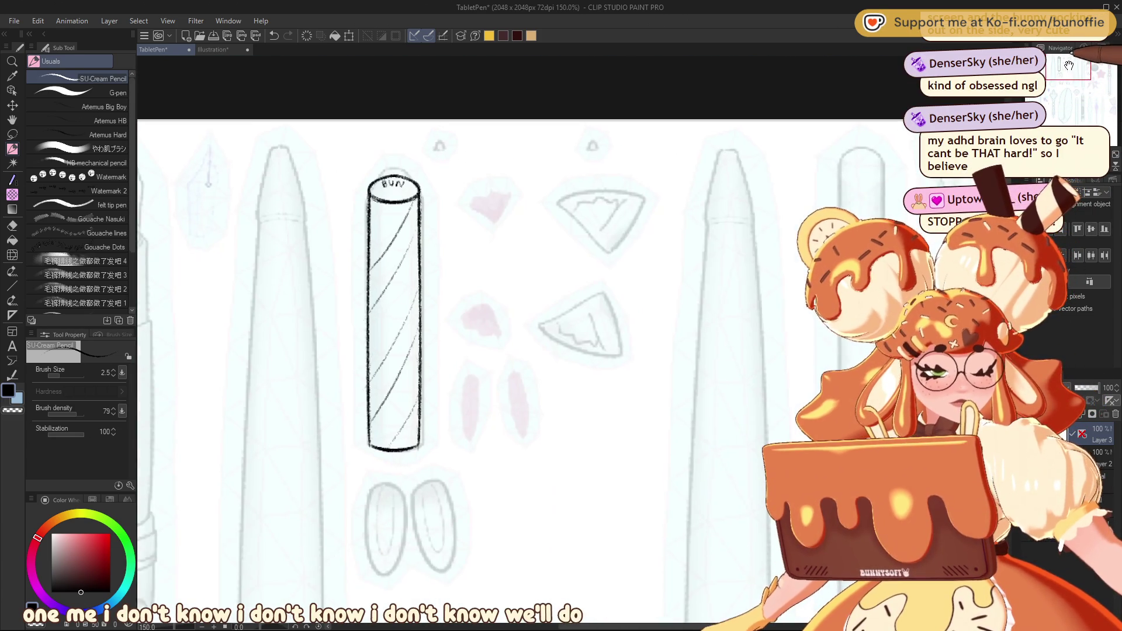
drag(1078, 68, 1073, 62)
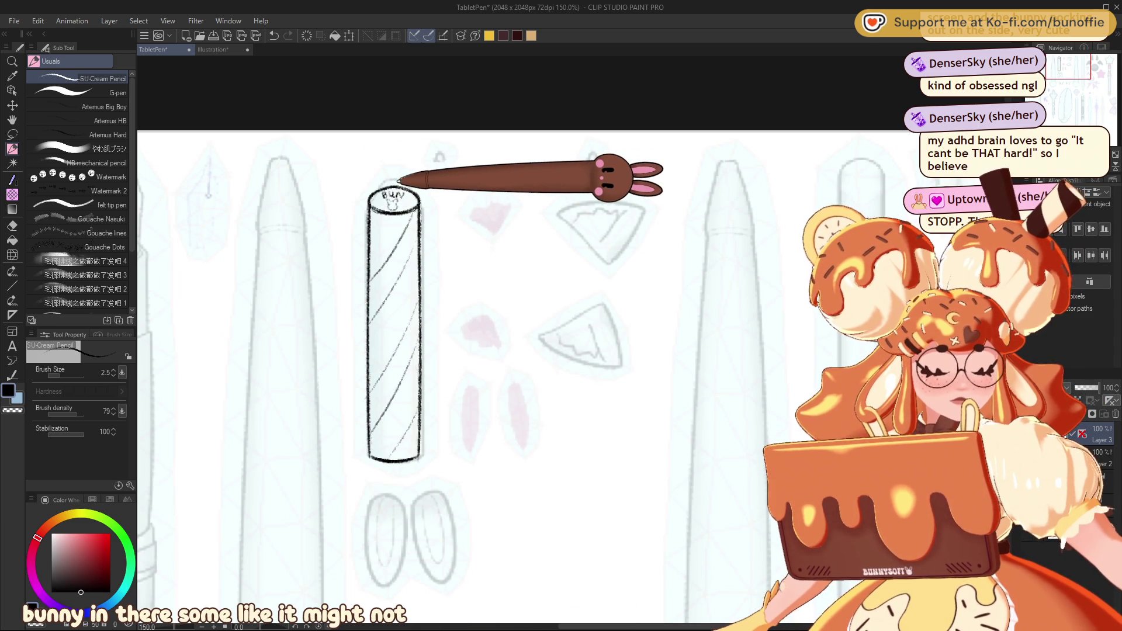
drag(1076, 62, 1057, 68)
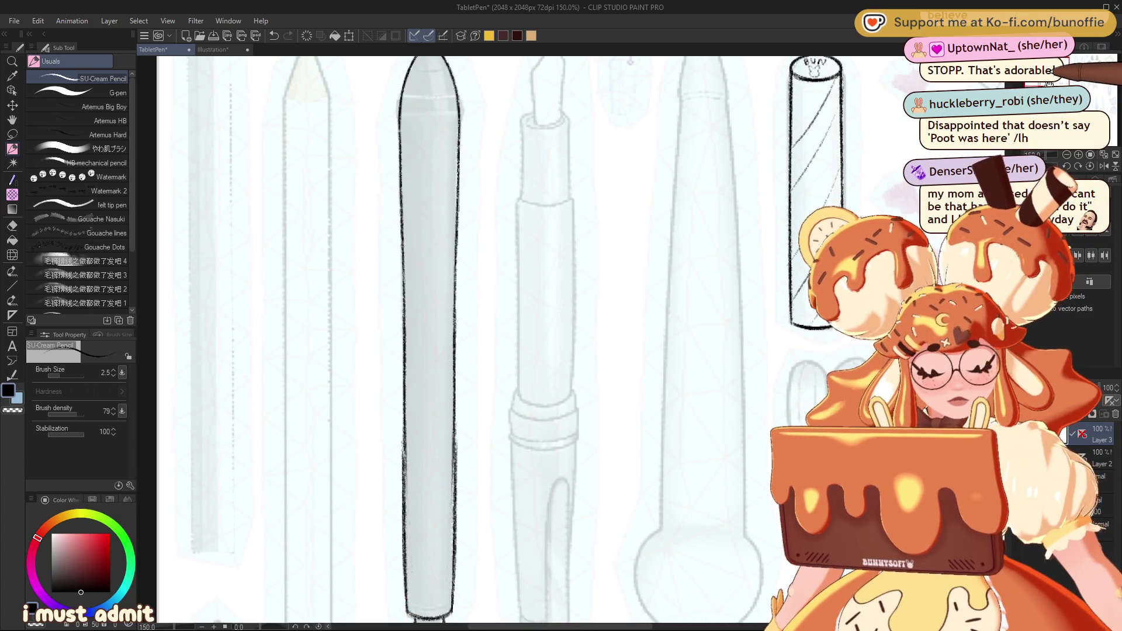
scroll(468, 351, up, 2)
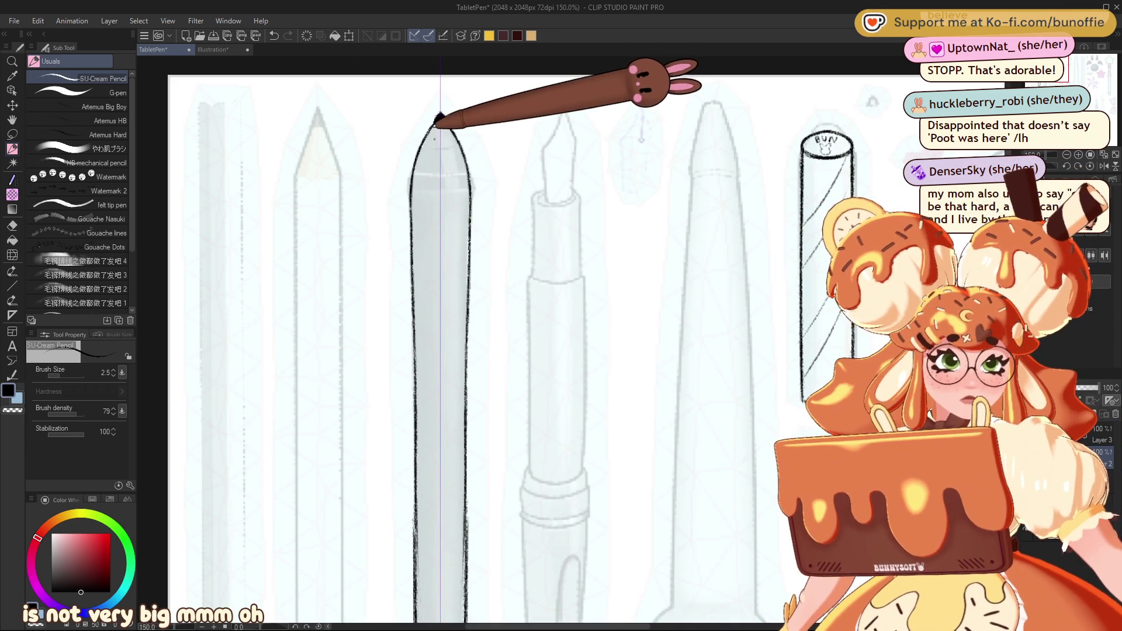
key(bracketleft)
drag(437, 116, 442, 123)
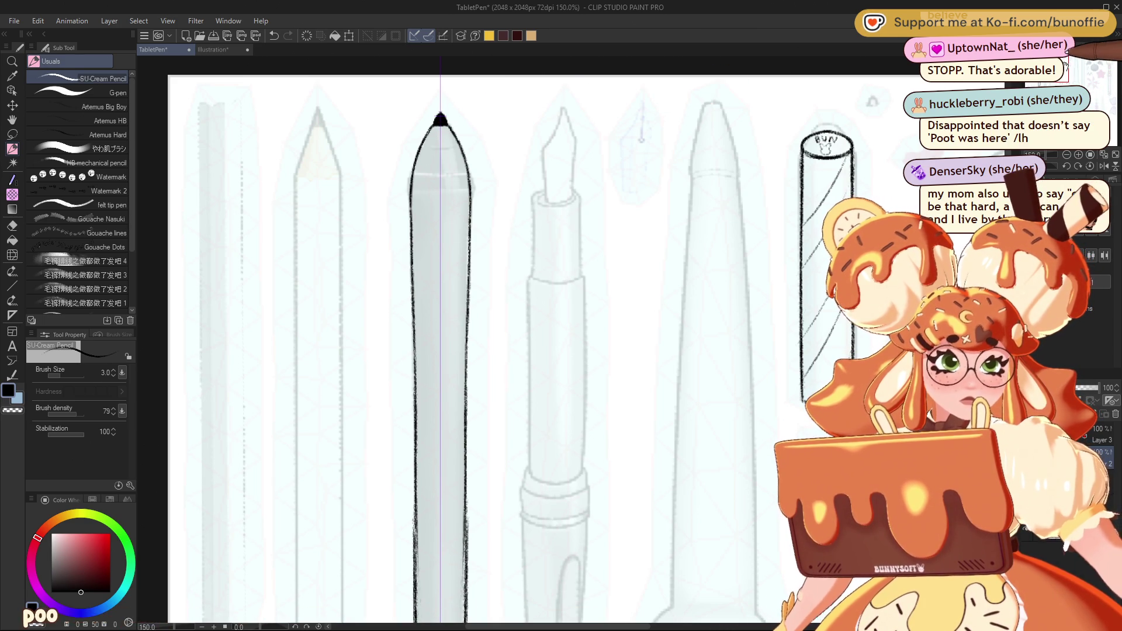
Step: Zoom back to 100% and frame the whole slim pen in a tilted view
drag(440, 350, 341, 330)
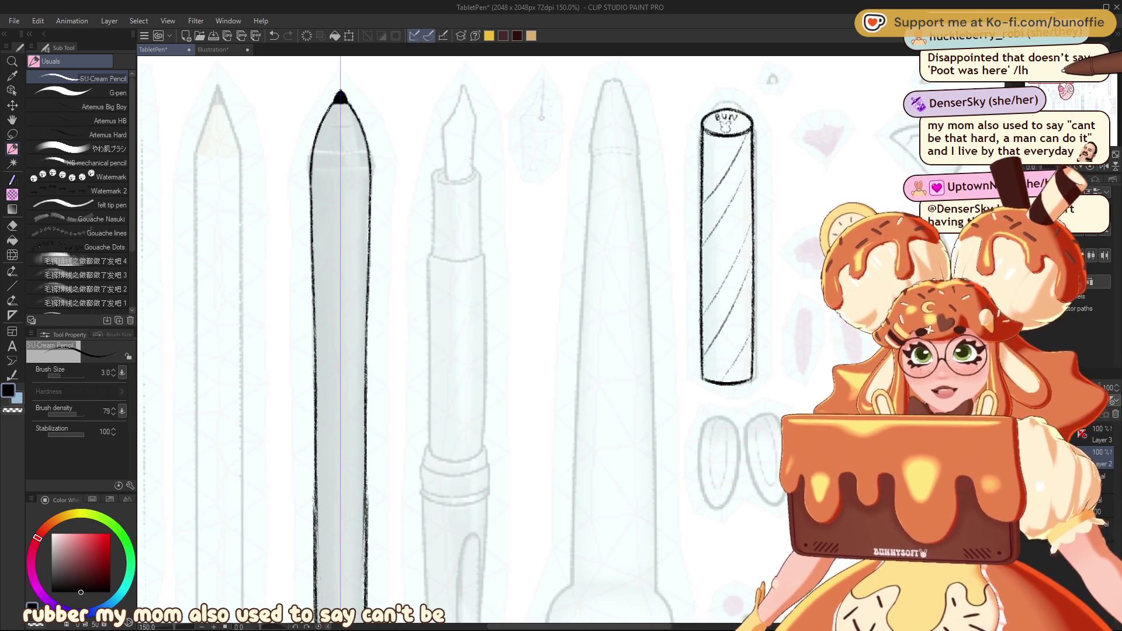
drag(440, 350, 561, 331)
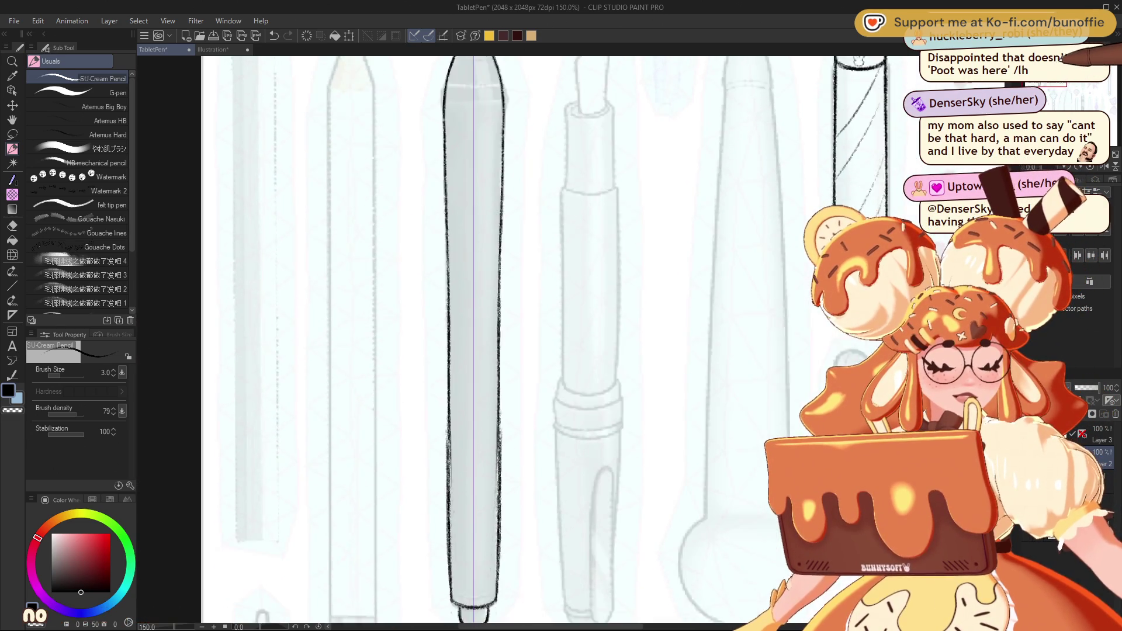
key(ctrl+minus)
mouse_move(526, 351)
mouse_down()
mouse_move(502, 178)
mouse_move(495, 251)
mouse_up()
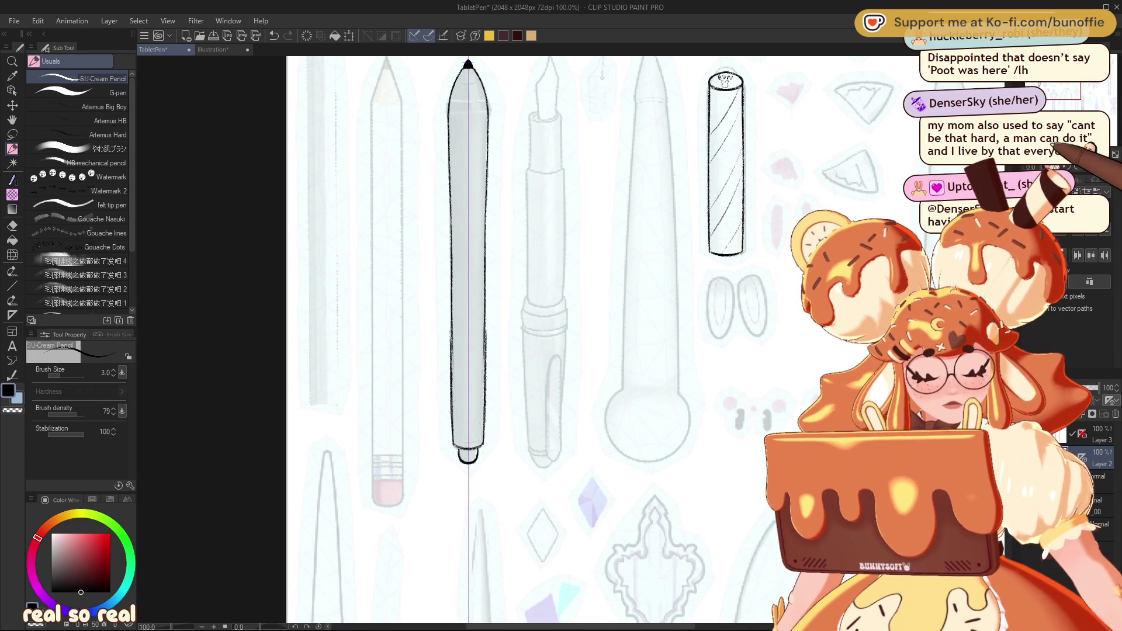
mouse_move(584, 175)
mouse_down()
mouse_move(515, 198)
mouse_move(584, 176)
mouse_up()
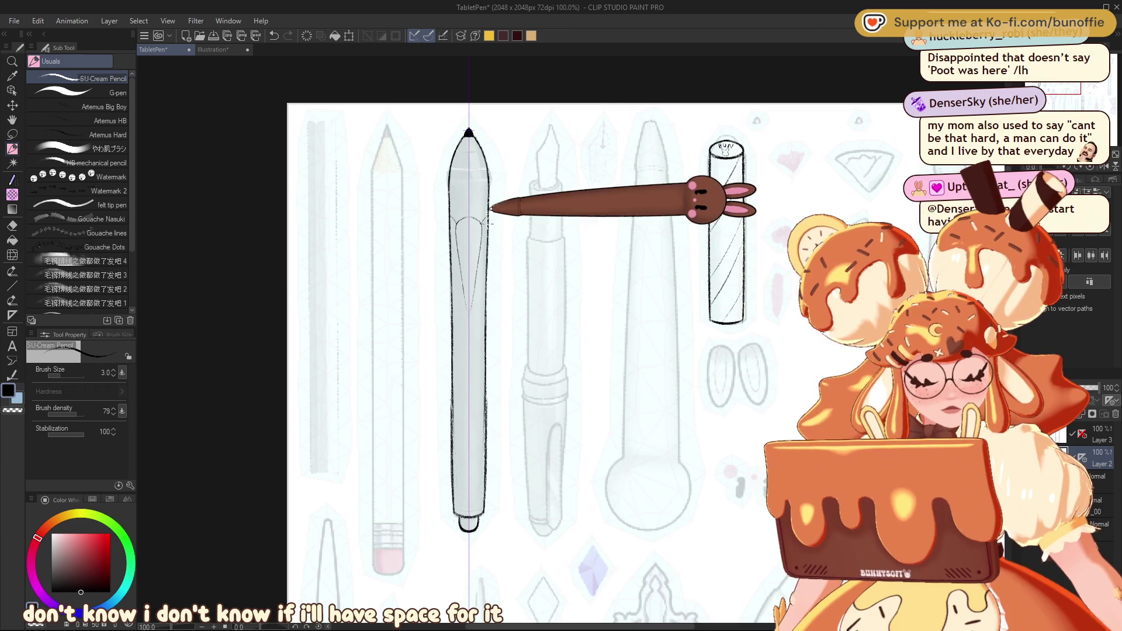
Step: Sketch curved peel-flap strokes beside the pen's upper body, comparing with undo/redo and keeping them
drag(442, 222, 446, 304)
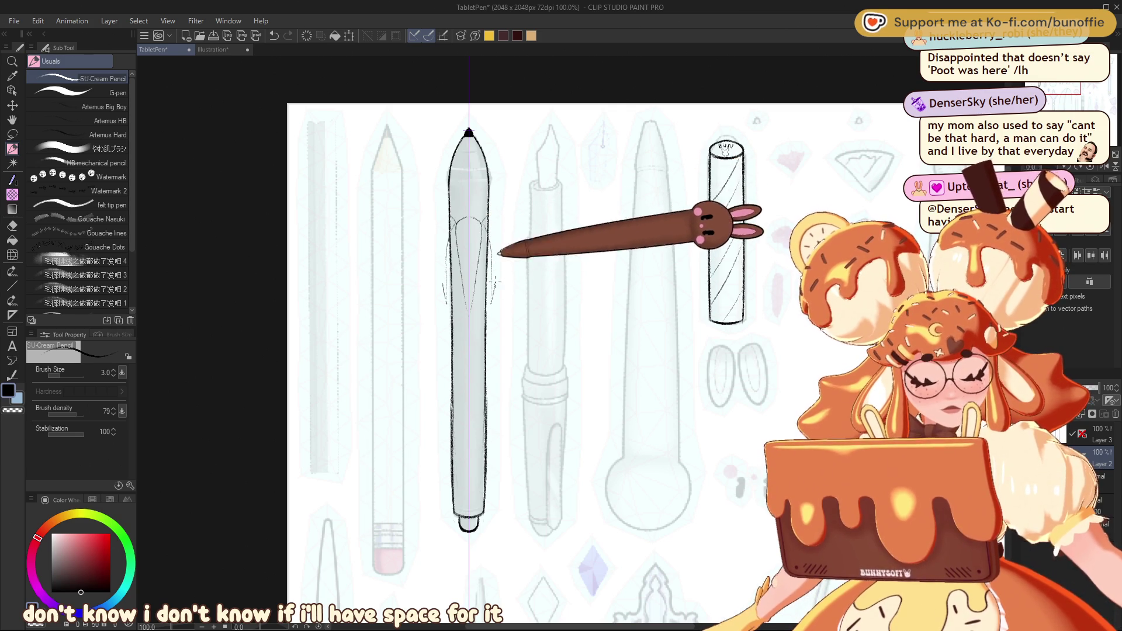
key(ctrl+z)
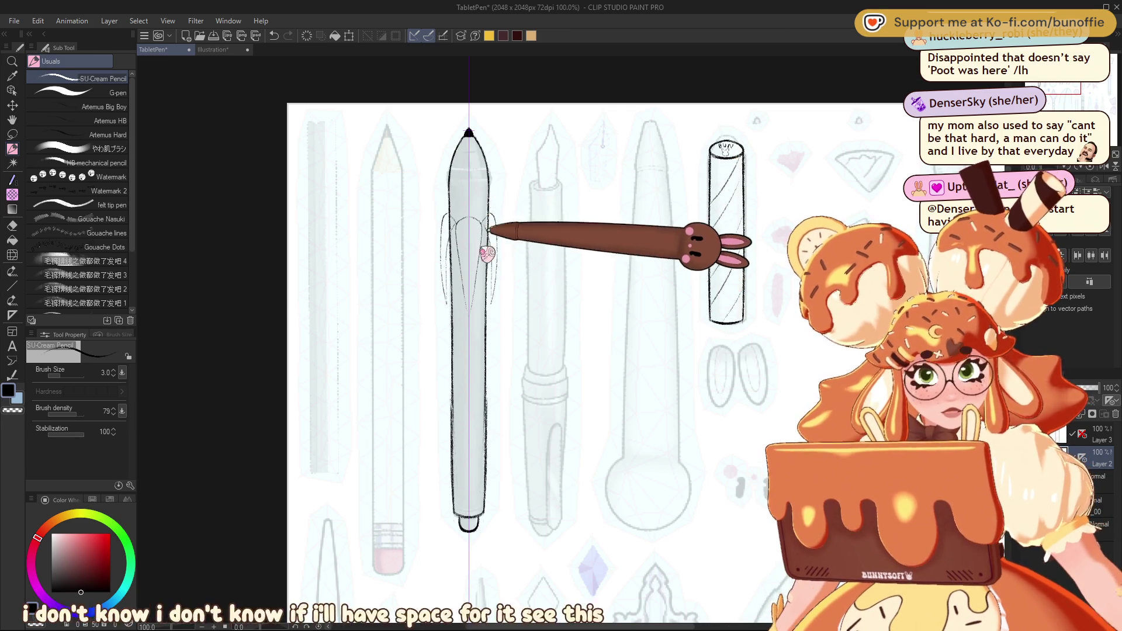
key(bracketright)
key(bracketright)
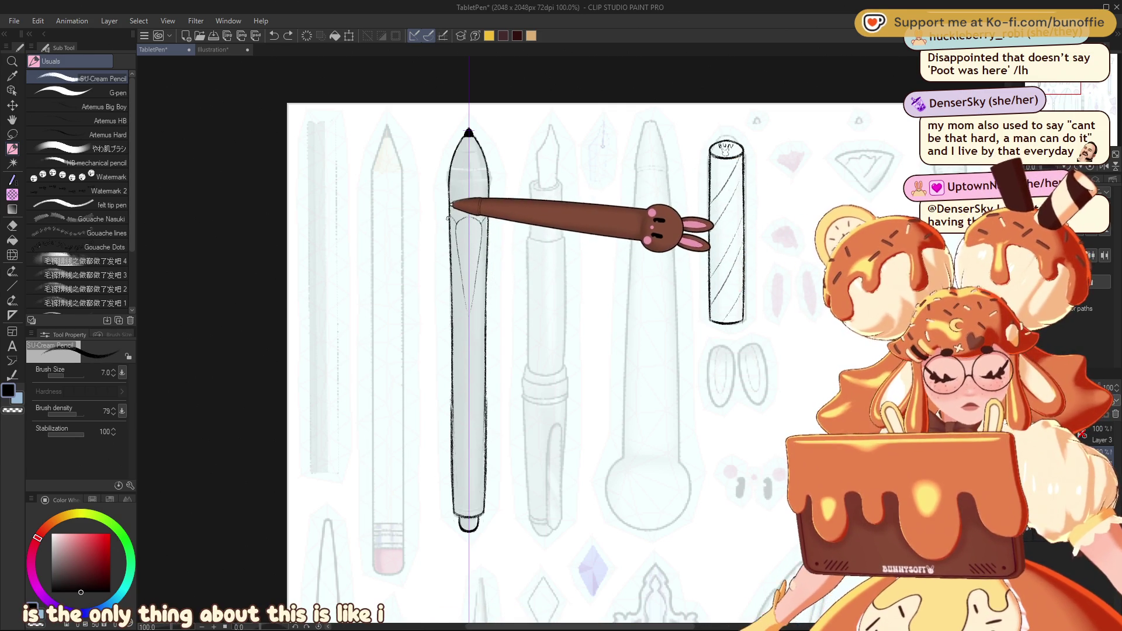
key(ctrl+y)
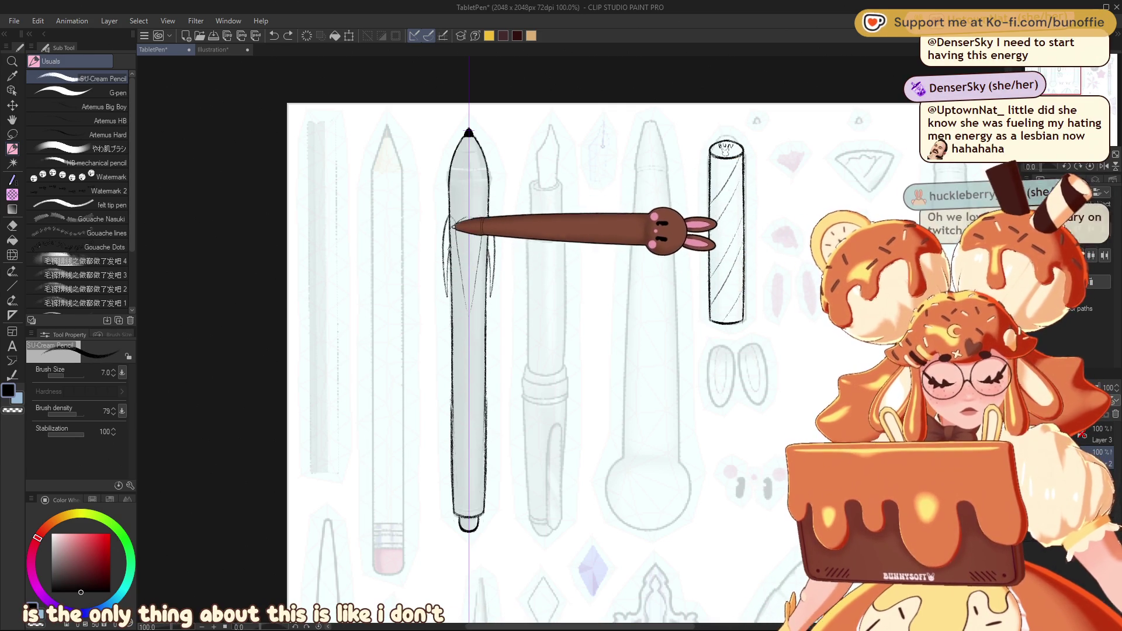
key(ctrl+z)
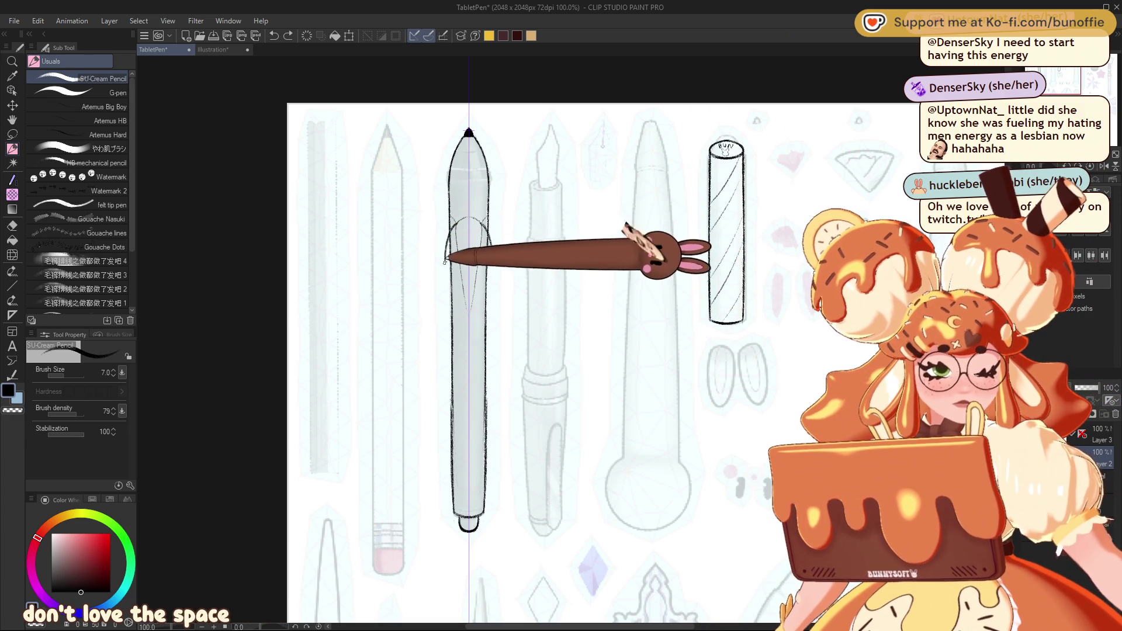
key(ctrl+y)
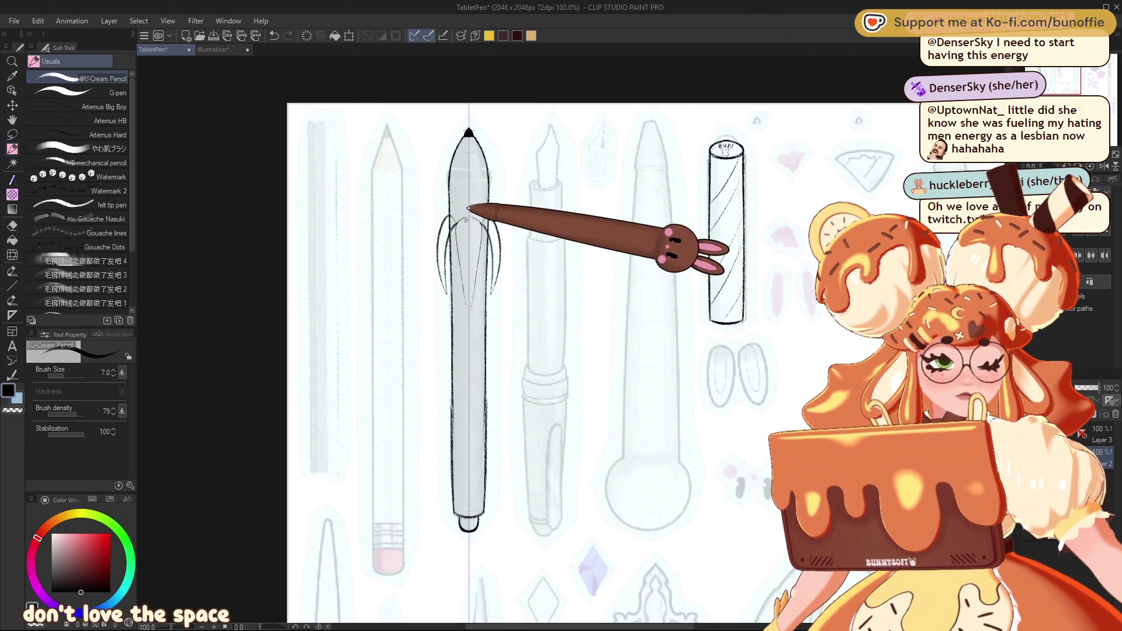
key(ctrl+z)
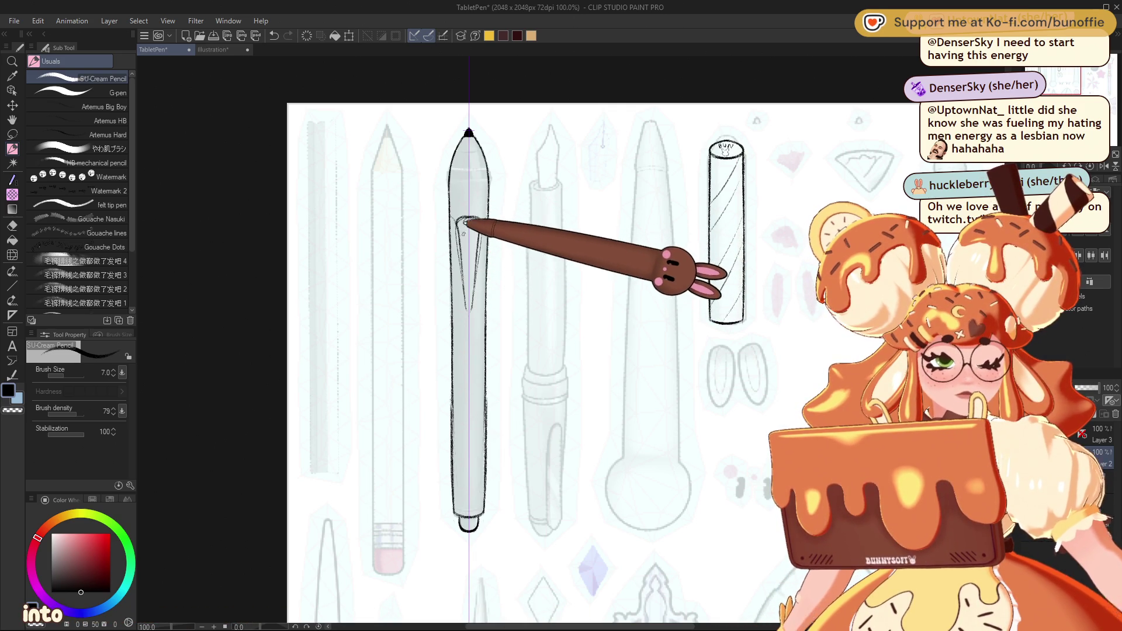
key(ctrl+y)
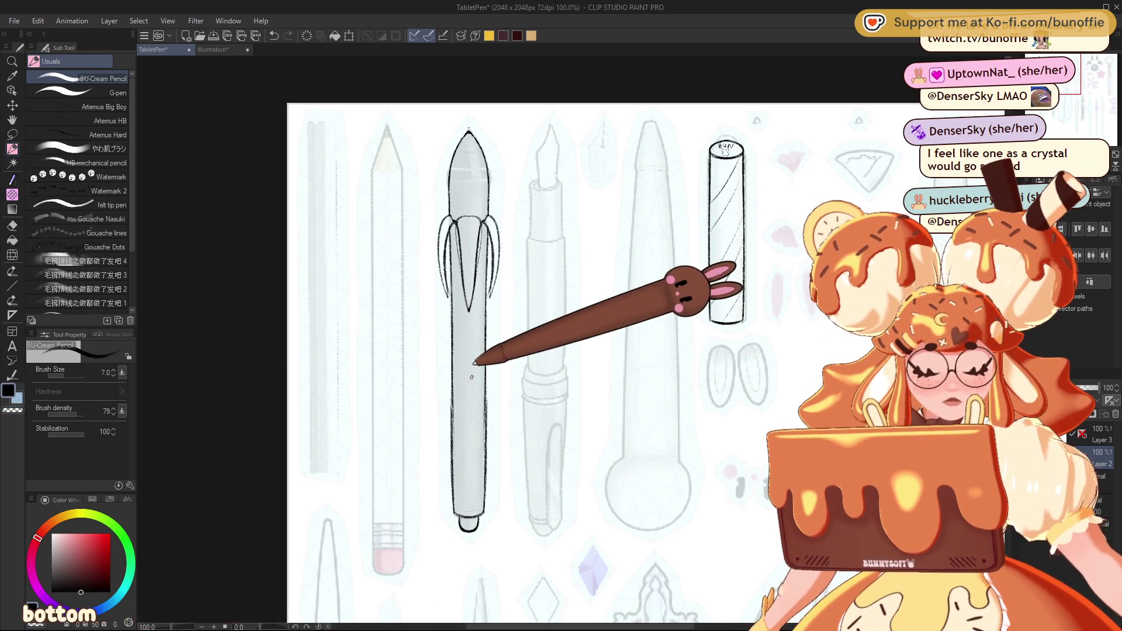
Step: Draw two icing drips down the pen body, then turn the view exactly upside down on the pen
drag(469, 364, 453, 456)
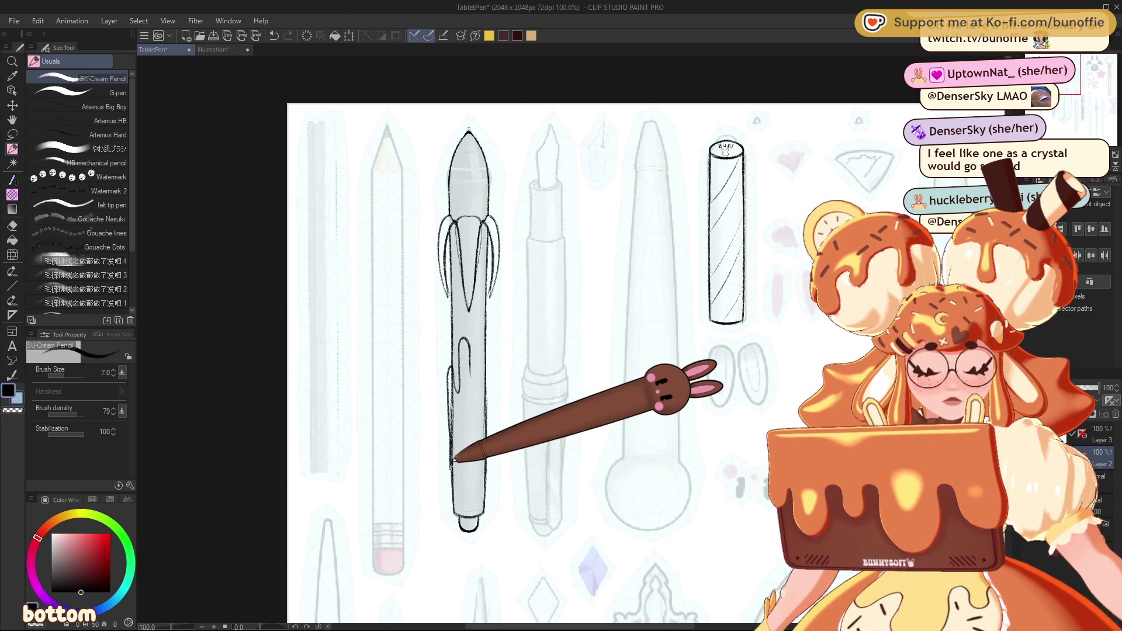
drag(475, 362, 488, 445)
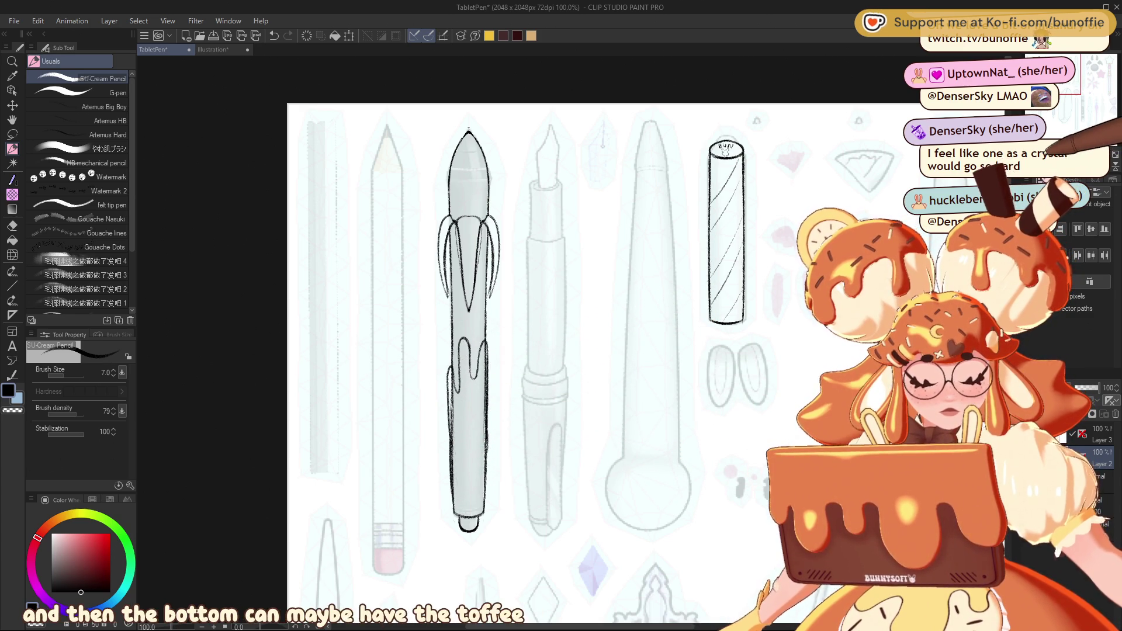
drag(585, 351, 525, 409)
mouse_move(585, 350)
mouse_down()
mouse_move(555, 374)
mouse_move(614, 351)
mouse_up()
drag(758, 292, 454, 412)
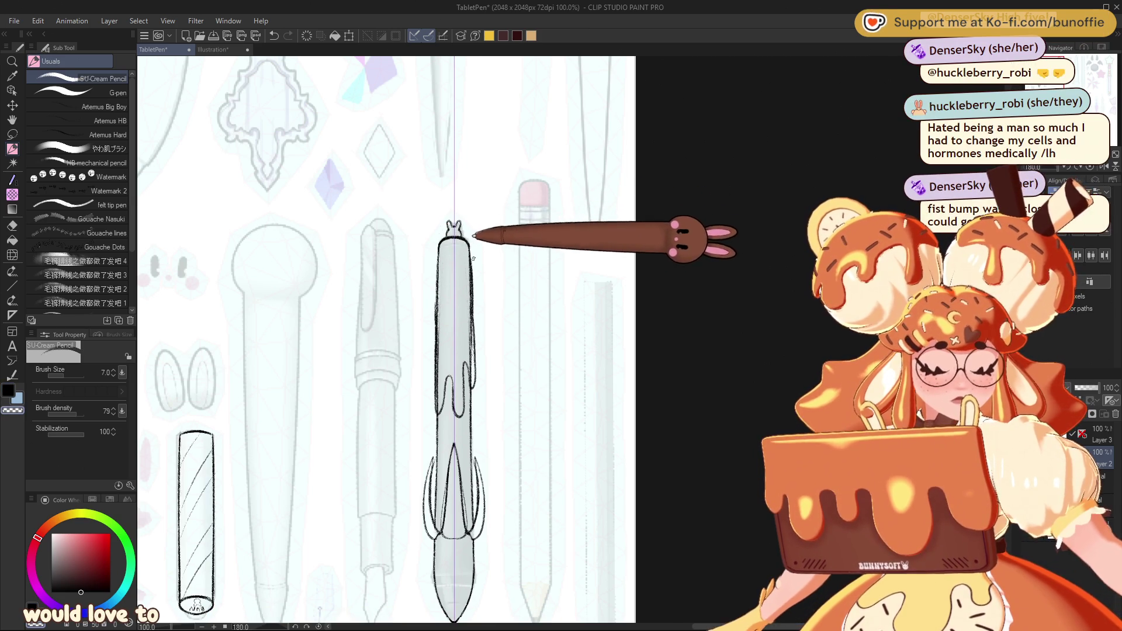
Step: On the drawing layer, add sprinkle dashes along the banana pen body, top to lower barrel
click(1091, 441)
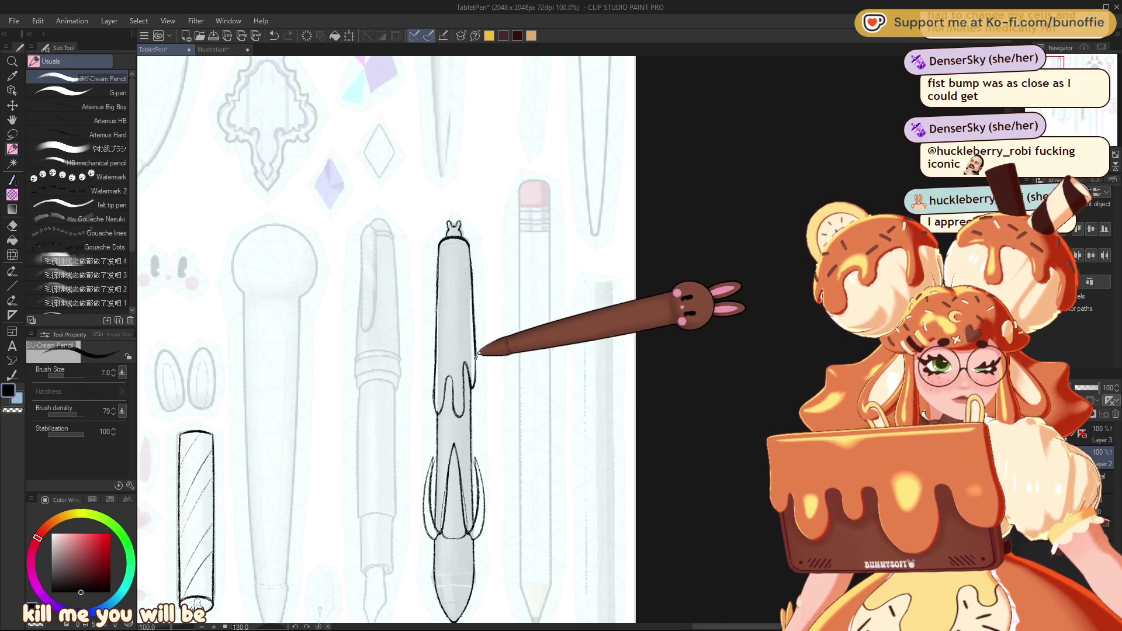
drag(452, 285, 458, 287)
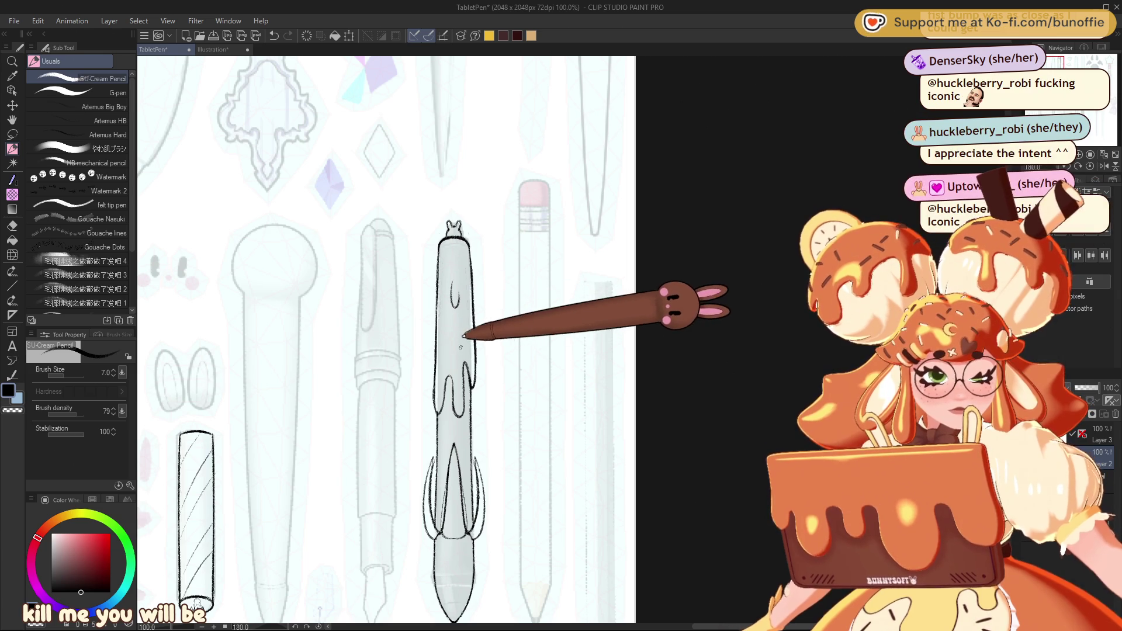
drag(463, 431, 461, 439)
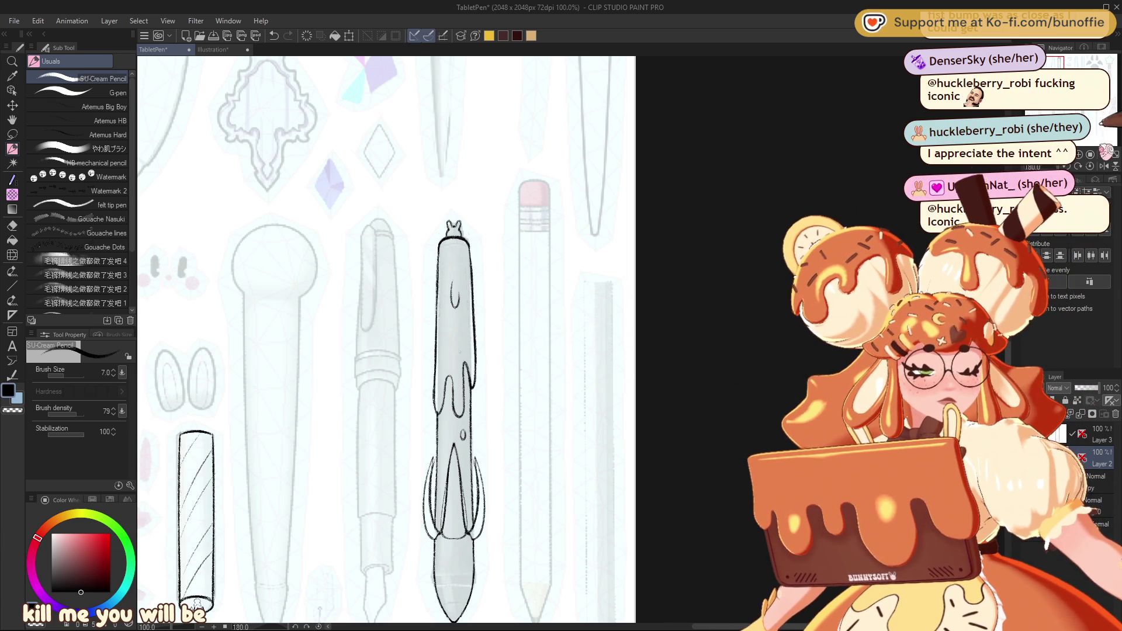
mouse_move(450, 243)
mouse_down()
mouse_move(443, 250)
mouse_move(463, 280)
mouse_up()
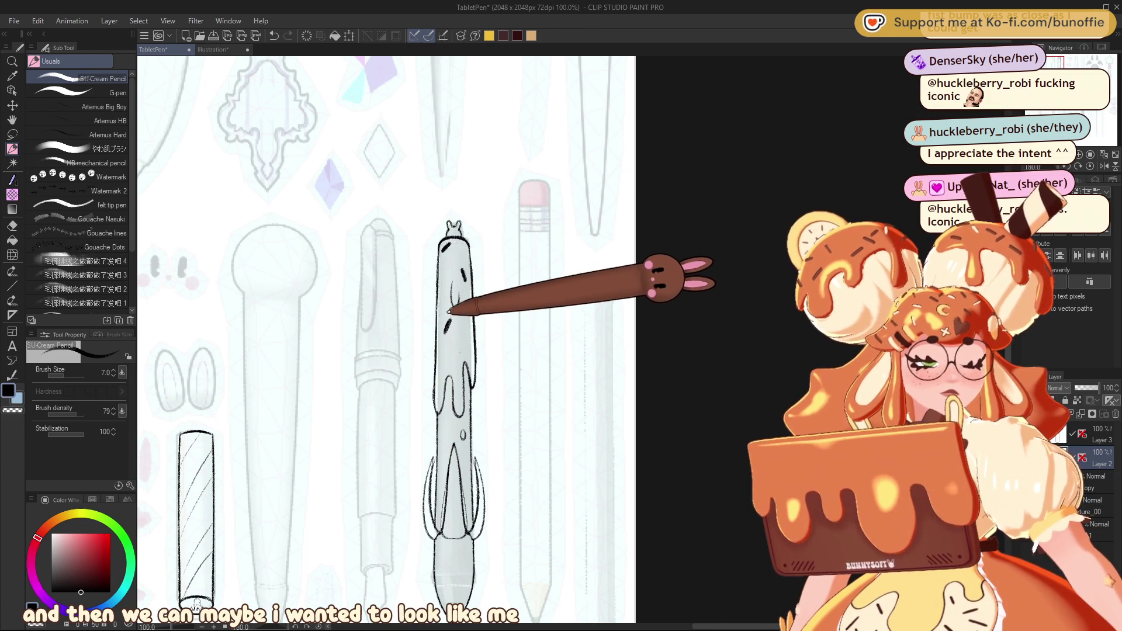
drag(453, 285, 455, 305)
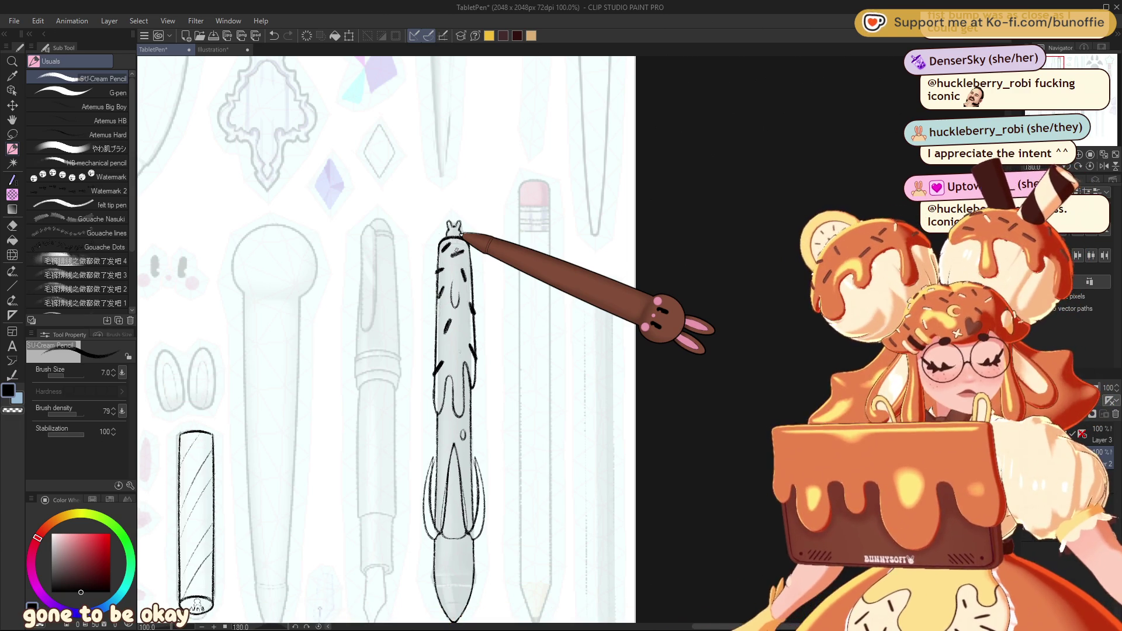
click(1068, 68)
mouse_move(1068, 69)
mouse_down()
mouse_move(1055, 64)
mouse_move(1046, 82)
mouse_up()
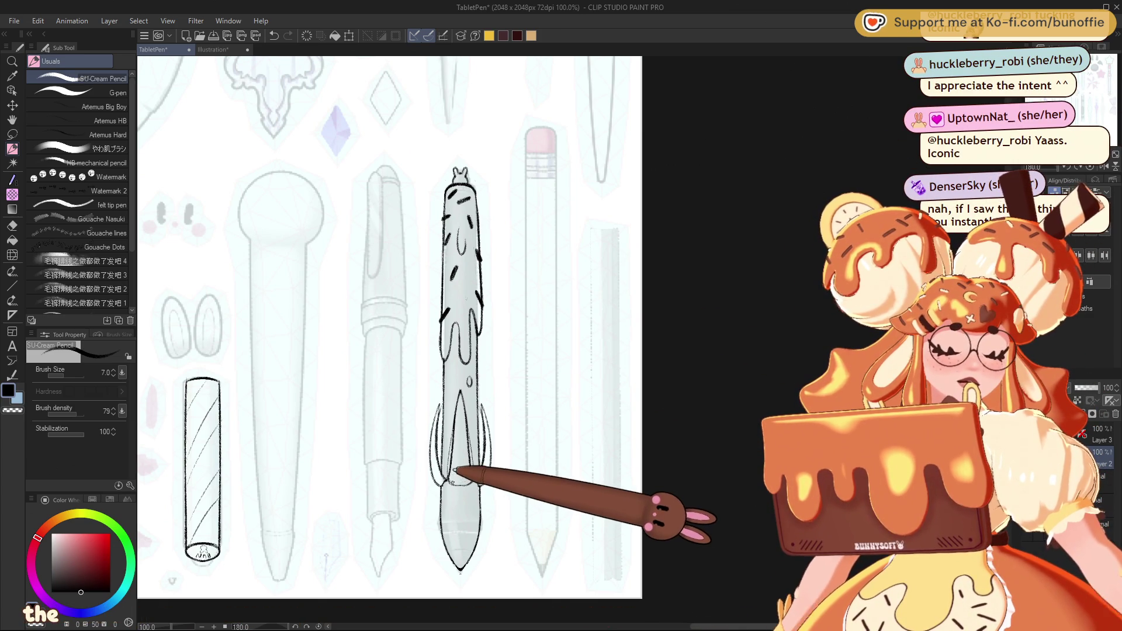
drag(457, 496, 466, 537)
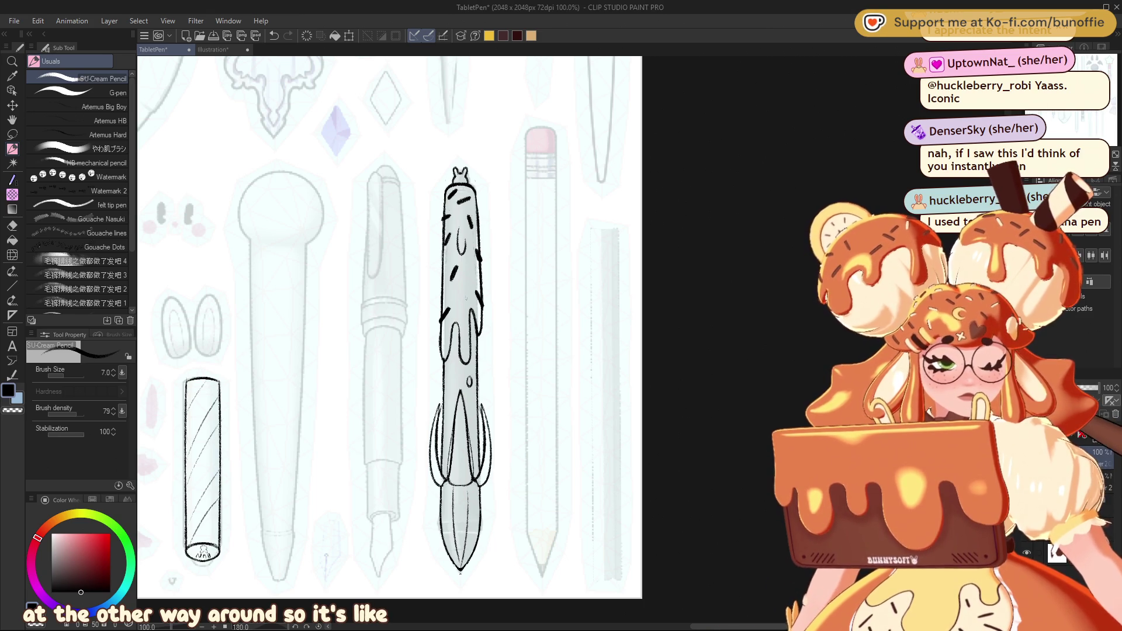
key(ctrl+a)
key(Delete)
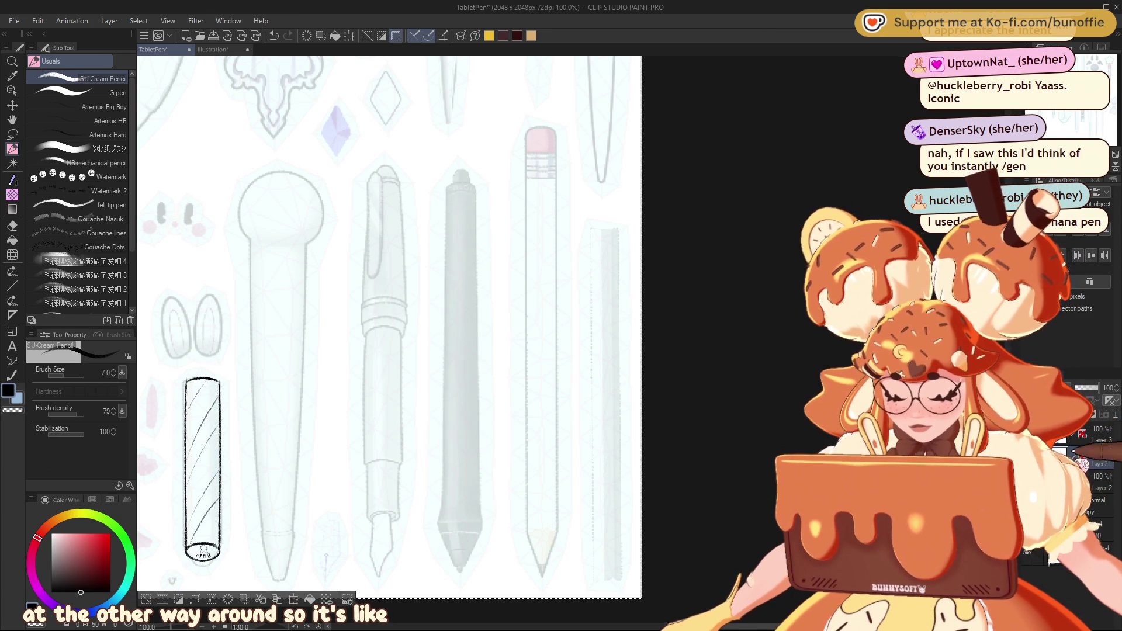
drag(460, 70, 461, 570)
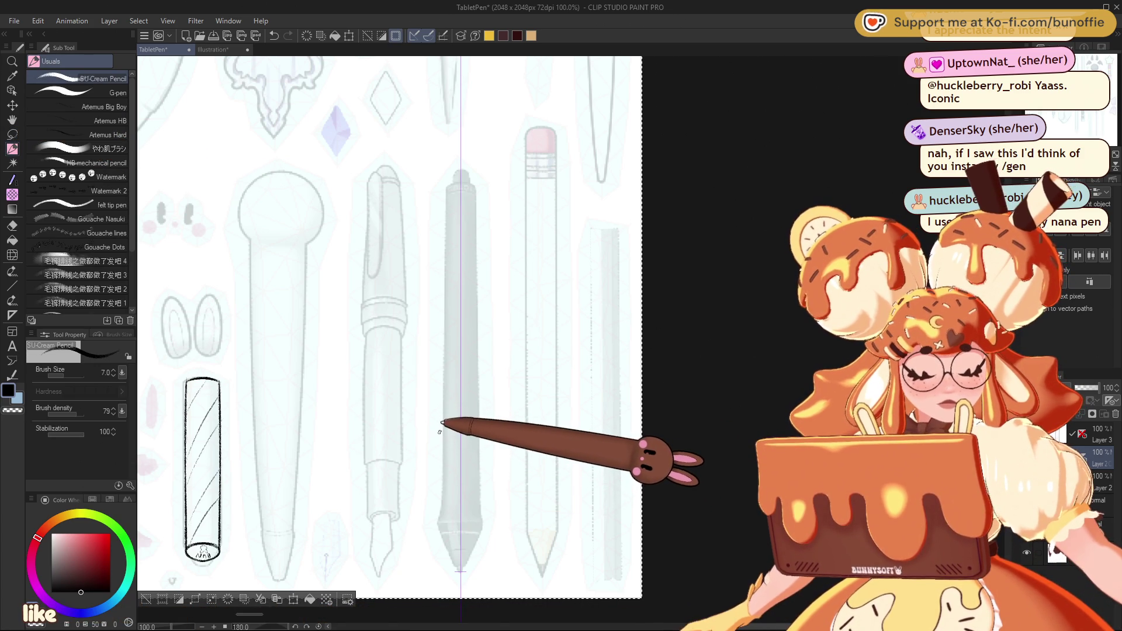
drag(438, 434, 482, 434)
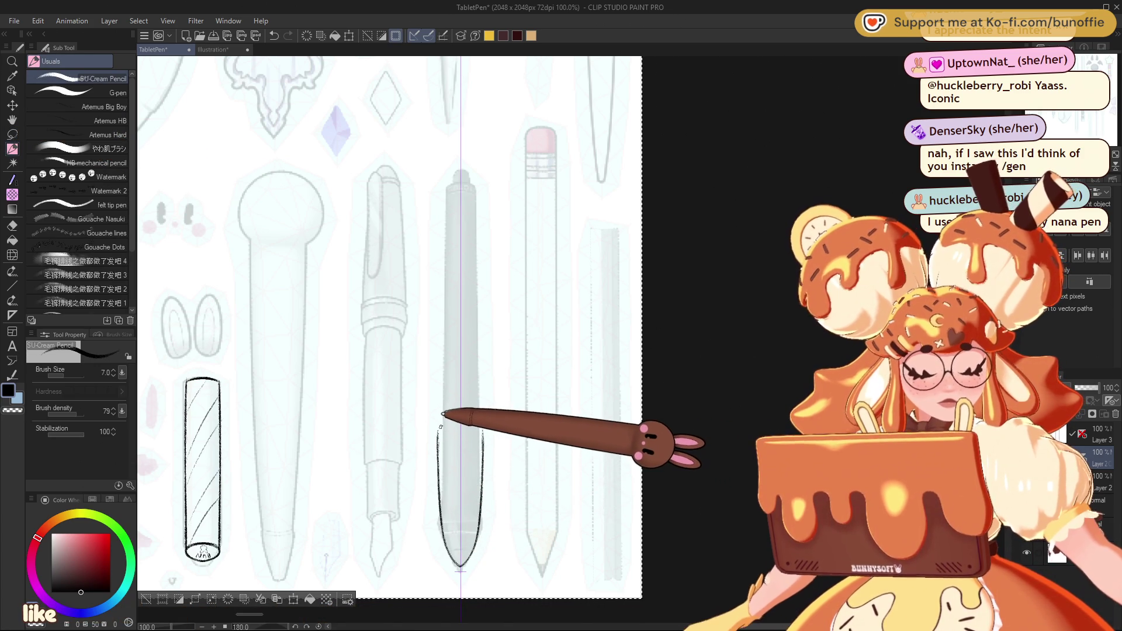
drag(442, 425, 479, 425)
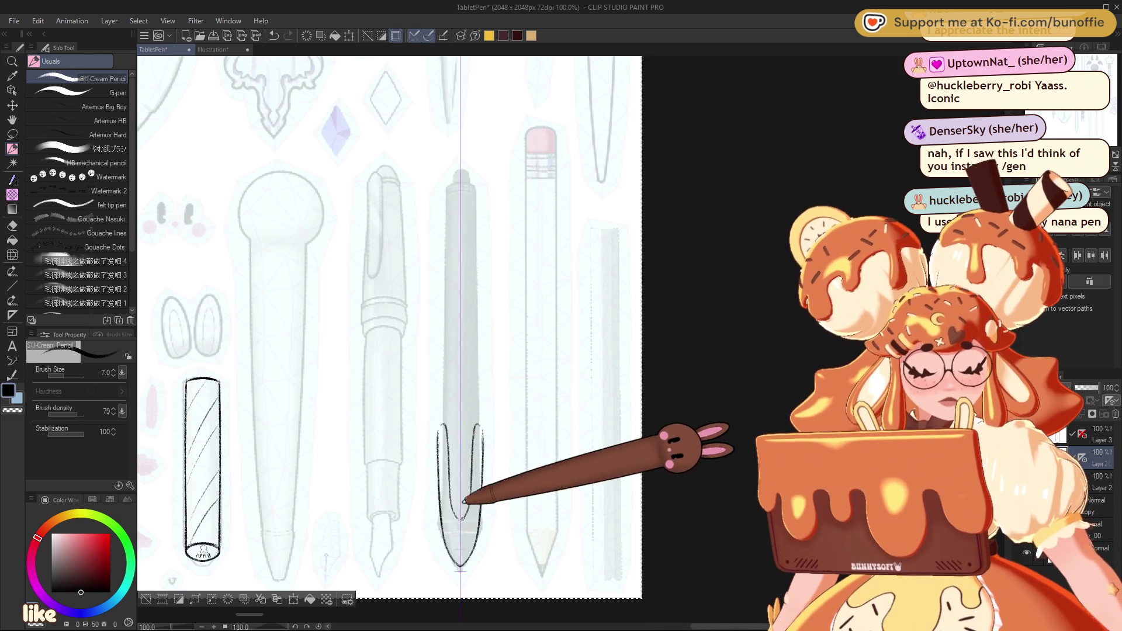
drag(443, 425, 437, 416)
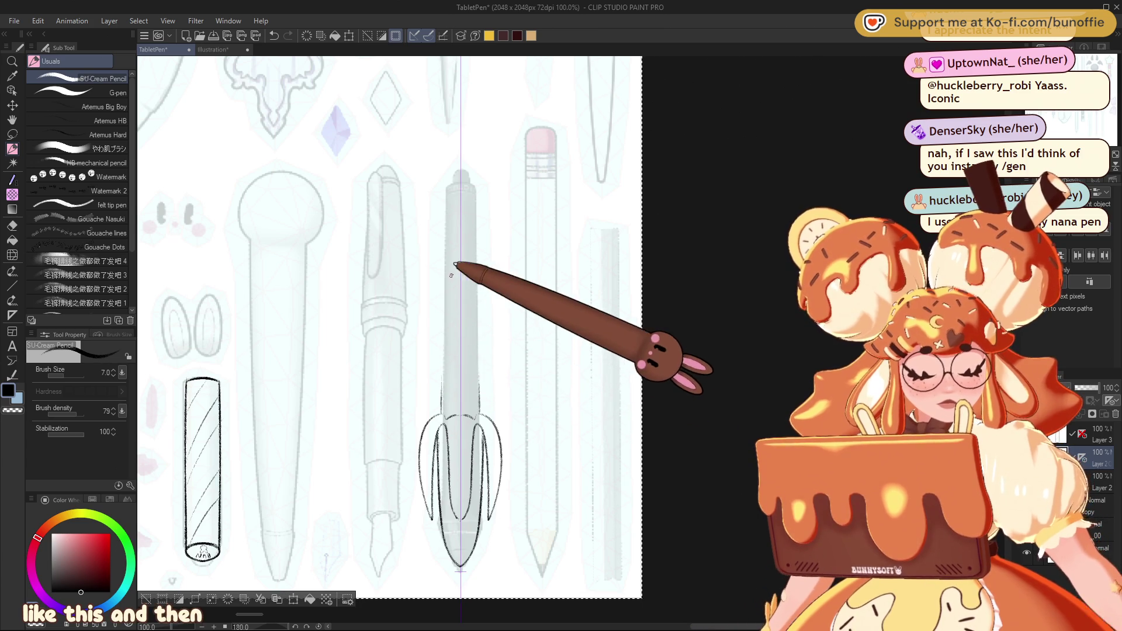
mouse_move(475, 248)
mouse_down()
mouse_move(480, 409)
mouse_move(447, 246)
mouse_move(449, 403)
mouse_up()
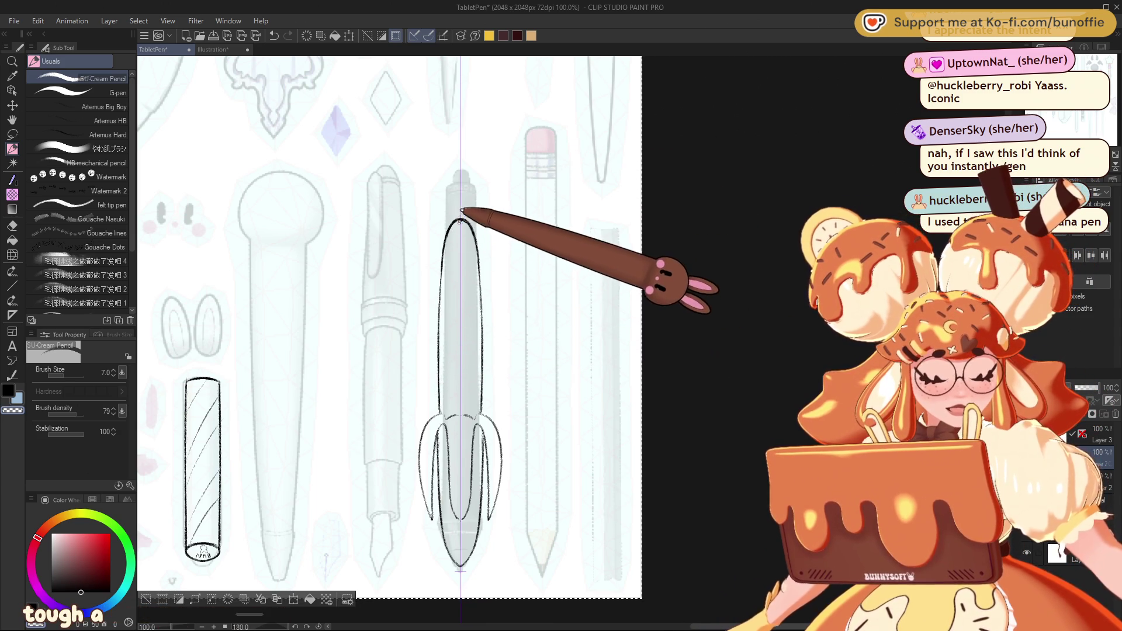
drag(461, 220, 440, 282)
key(ctrl+z)
key(ctrl+z)
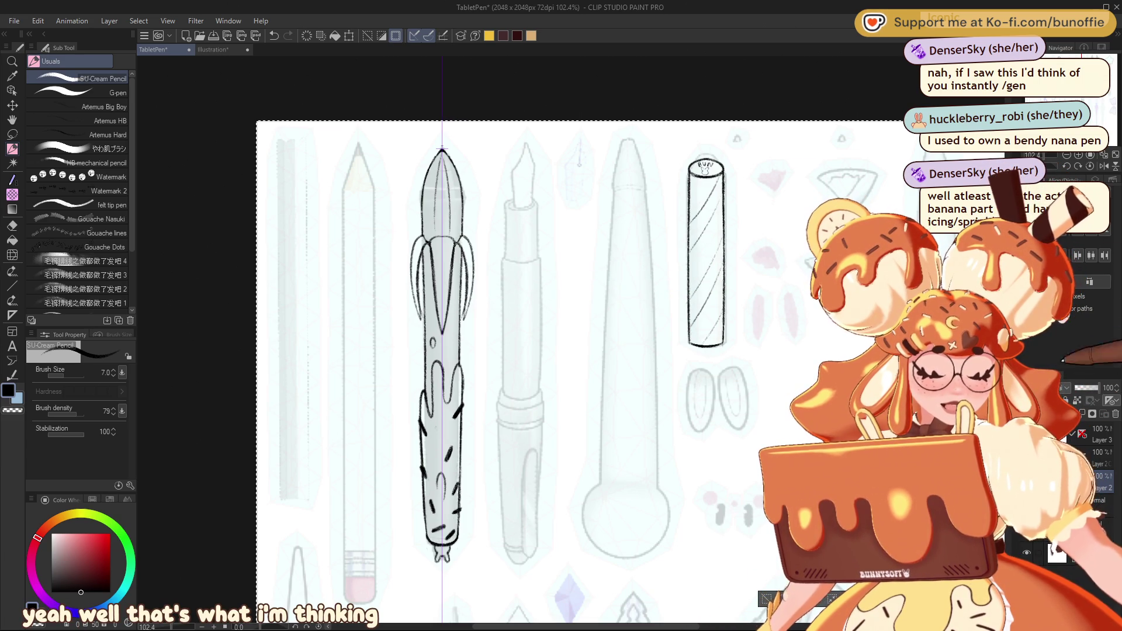
Step: Flip the view upside down and undo the old banana-pen sketch
key(minus)
key(minus)
key(minus)
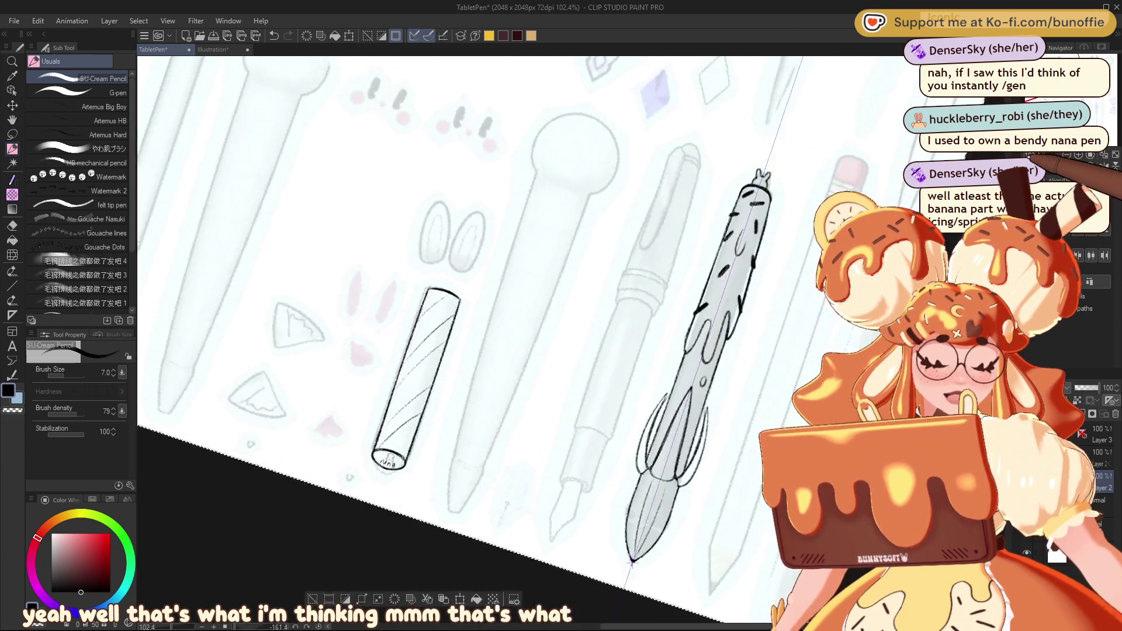
scroll(511, 307, right, 5)
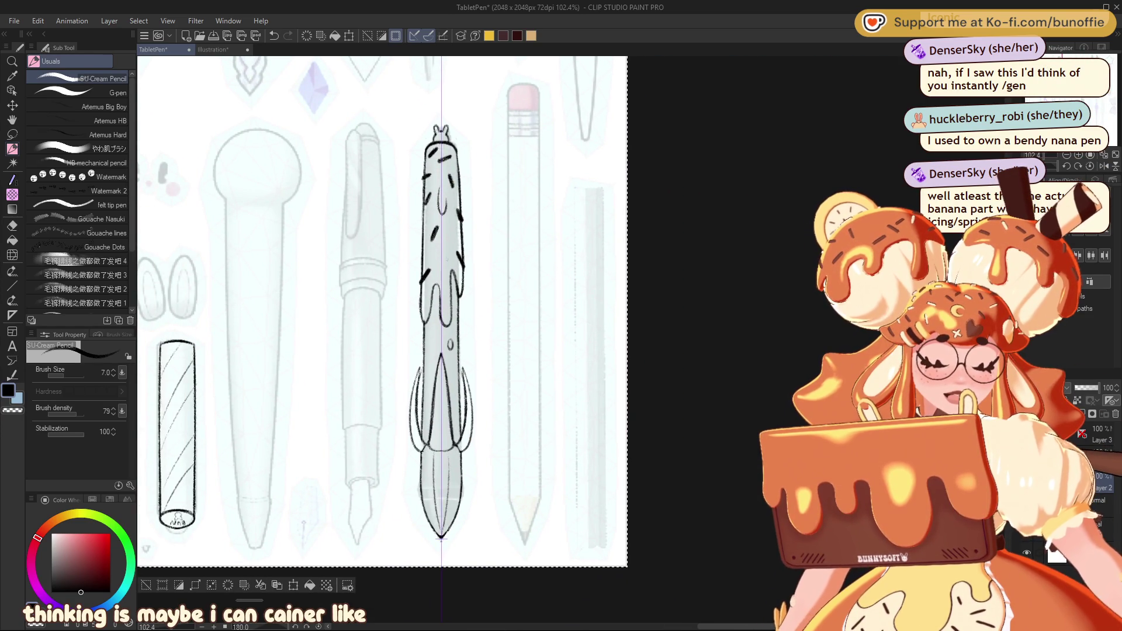
key(ctrl+z)
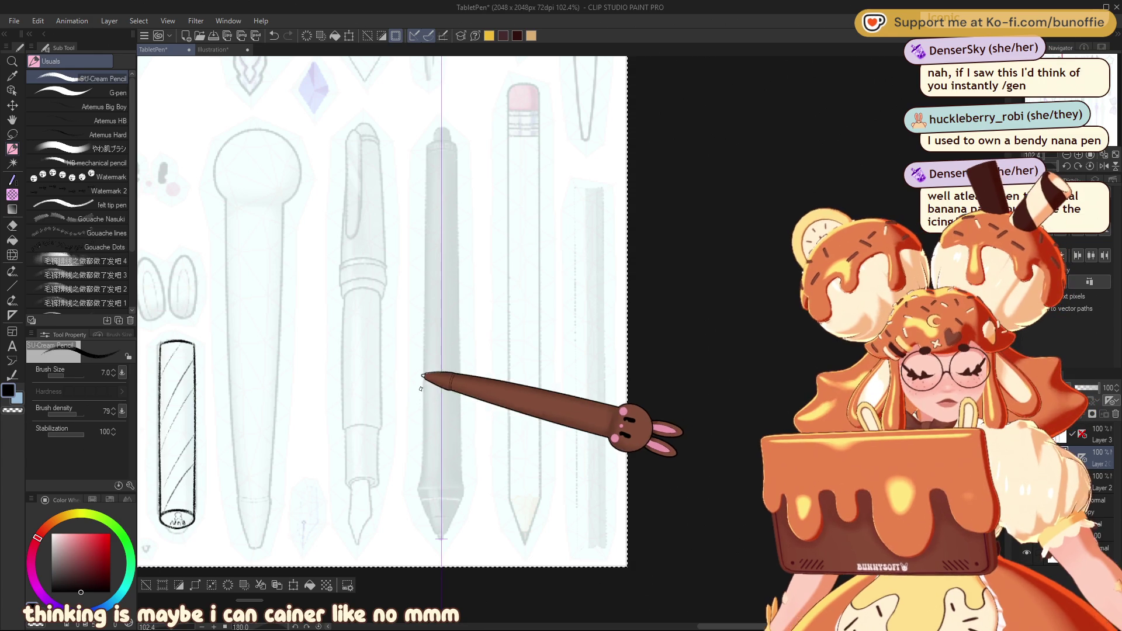
Step: Draw the pen tip outline tapering to a point, plus flared peel strokes down the sides
drag(419, 431, 419, 397)
drag(461, 450, 450, 525)
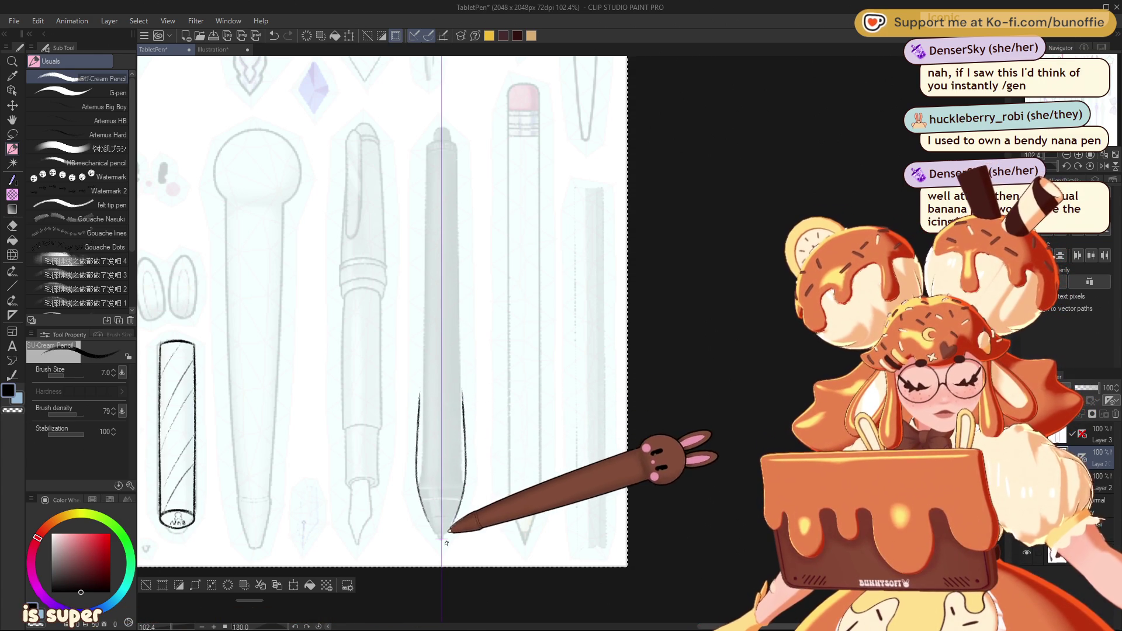
drag(418, 456, 438, 536)
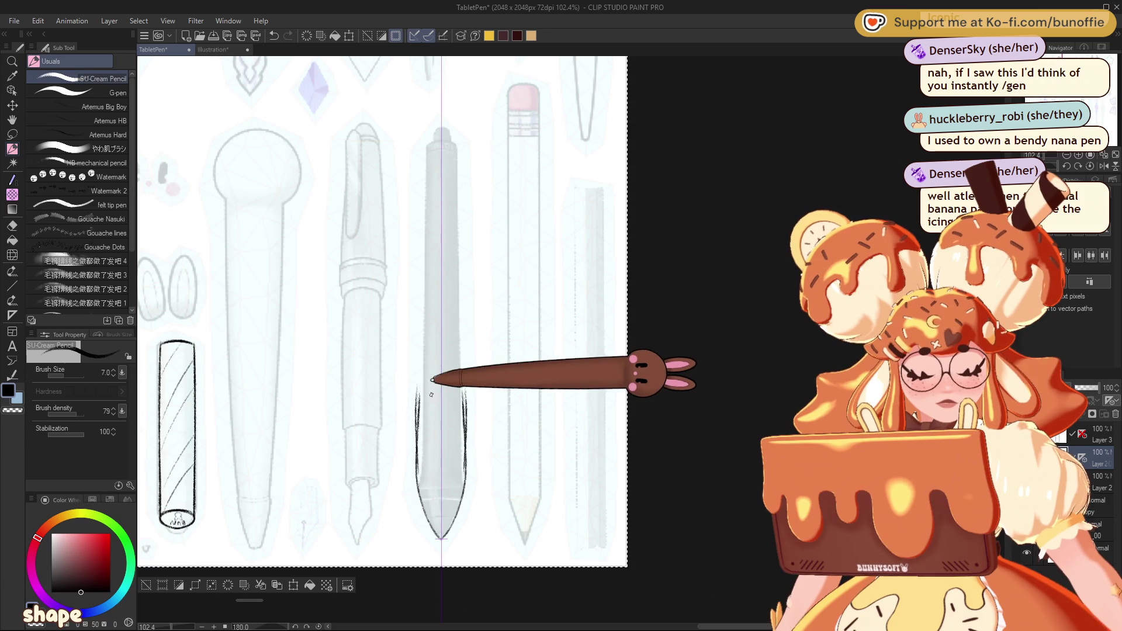
key(ctrl+z)
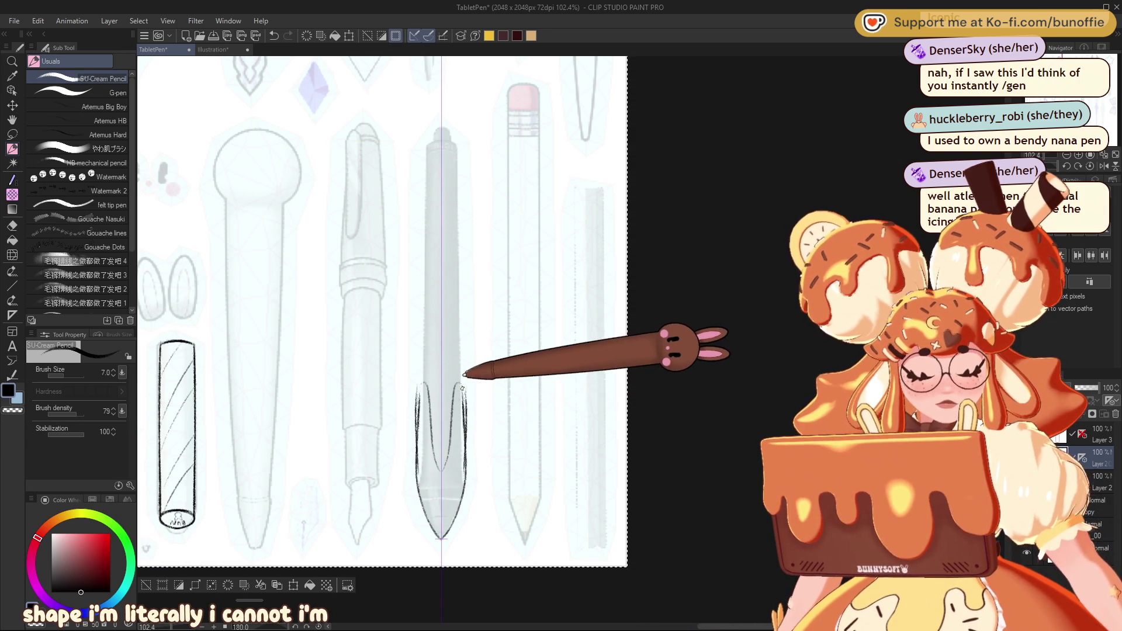
drag(457, 383, 468, 424)
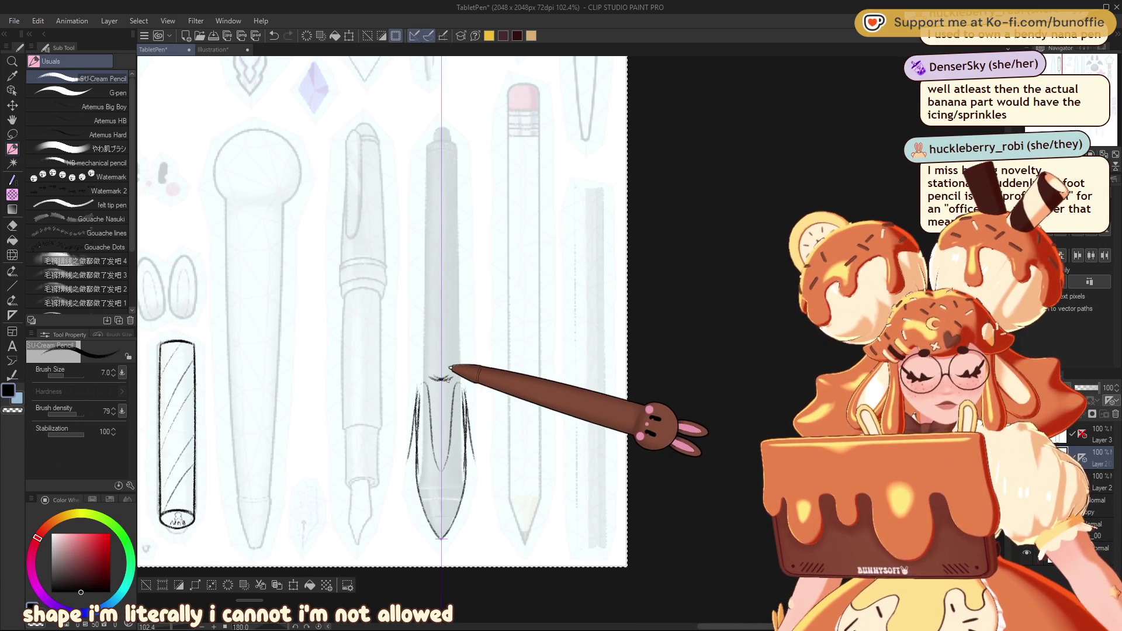
drag(471, 377, 482, 467)
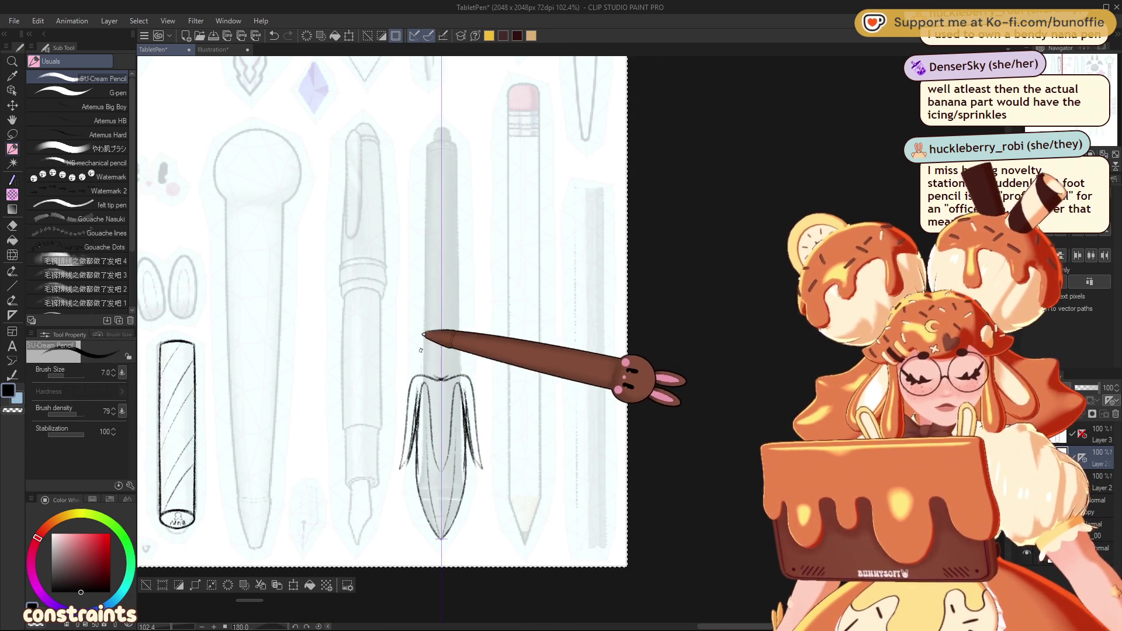
Step: Outline the rounded pen body and peel flaps, fill the point solid black, and trace the left contour
drag(441, 190, 419, 379)
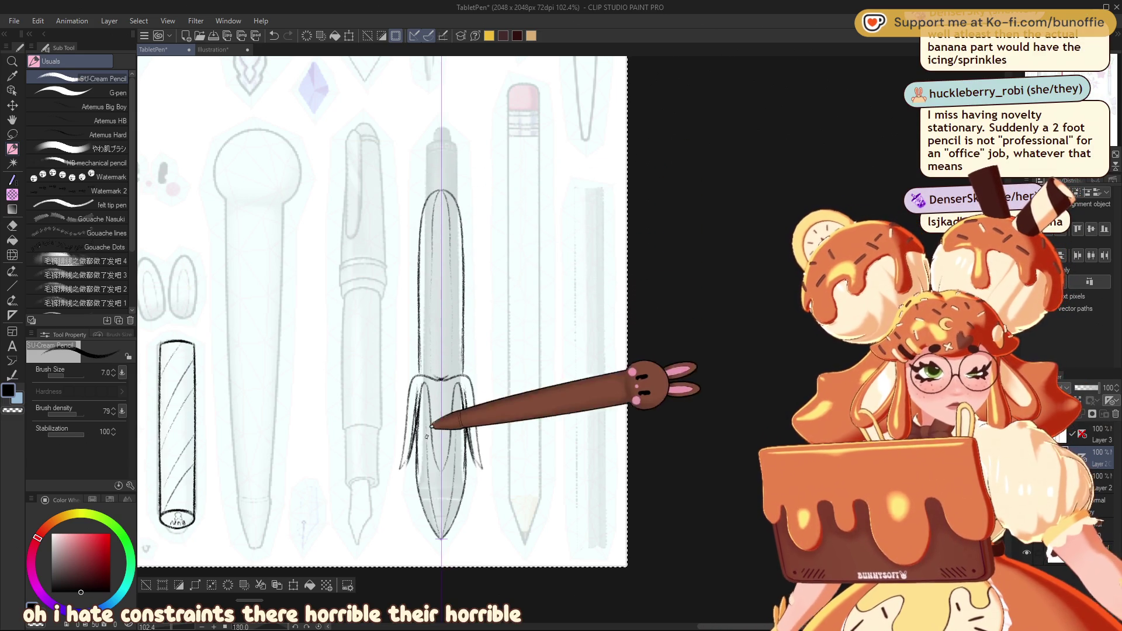
drag(423, 374, 430, 476)
drag(431, 383, 422, 479)
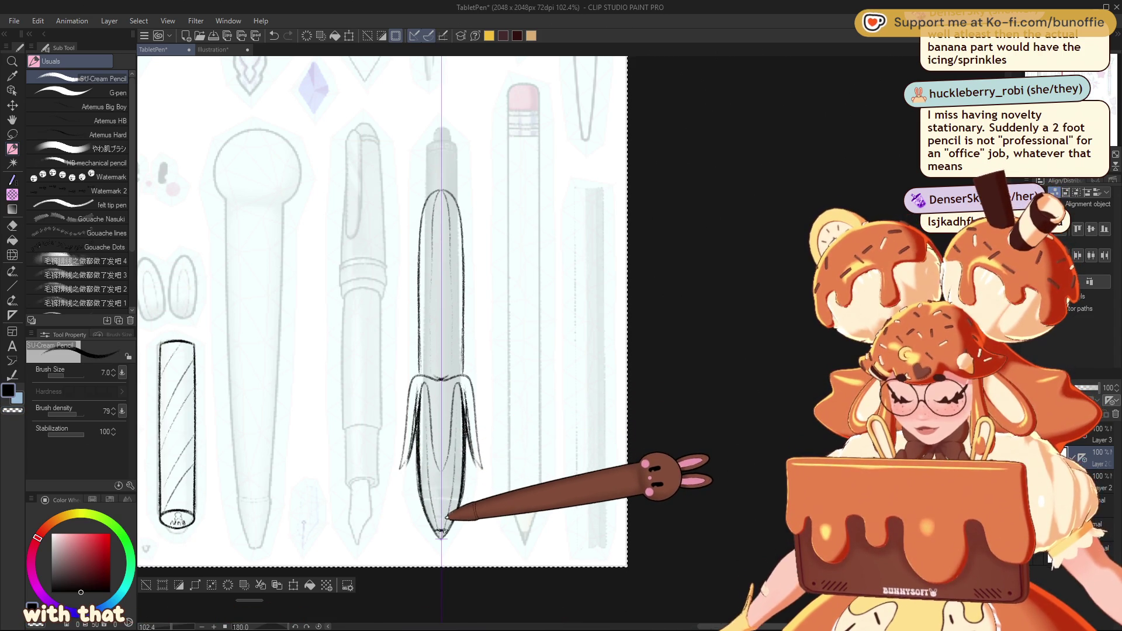
drag(438, 529, 443, 534)
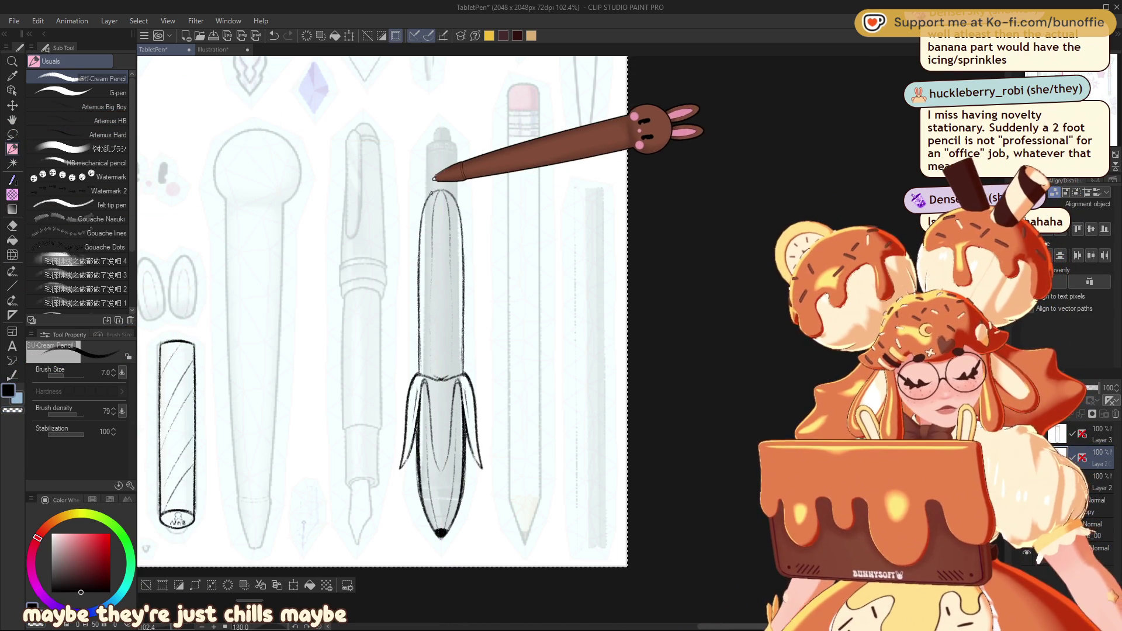
mouse_move(436, 175)
mouse_down()
mouse_move(416, 286)
mouse_move(459, 246)
mouse_move(469, 318)
mouse_up()
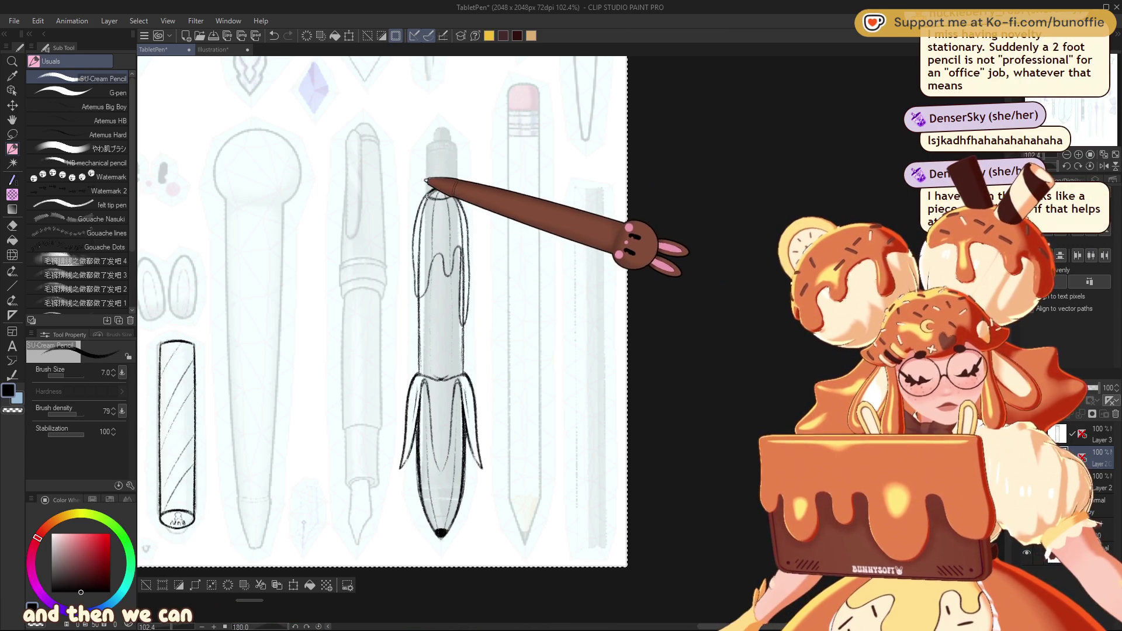
Step: Sketch a curled swirl above the cap, an icing drip across the upper body, and a small ear on top
drag(424, 194, 435, 164)
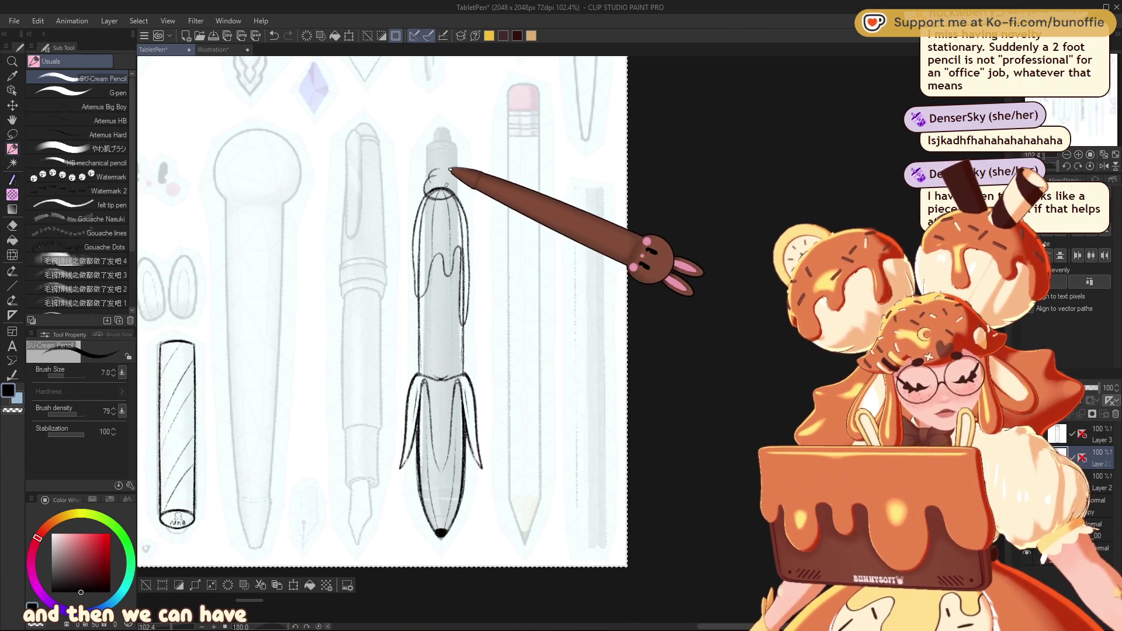
drag(449, 173, 442, 159)
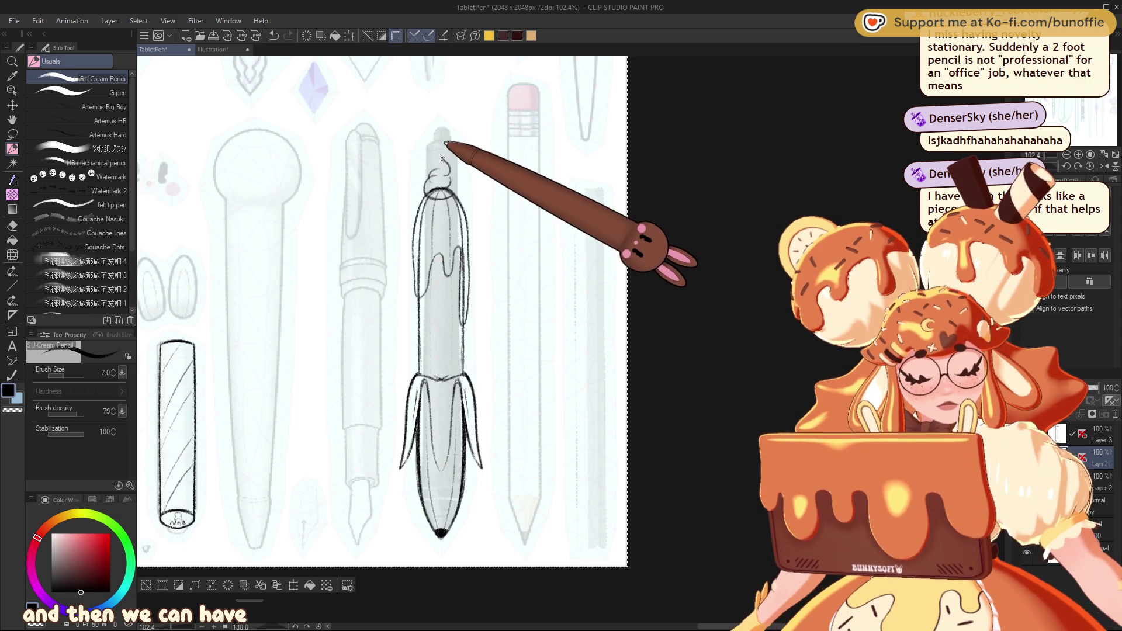
key(ctrl+z)
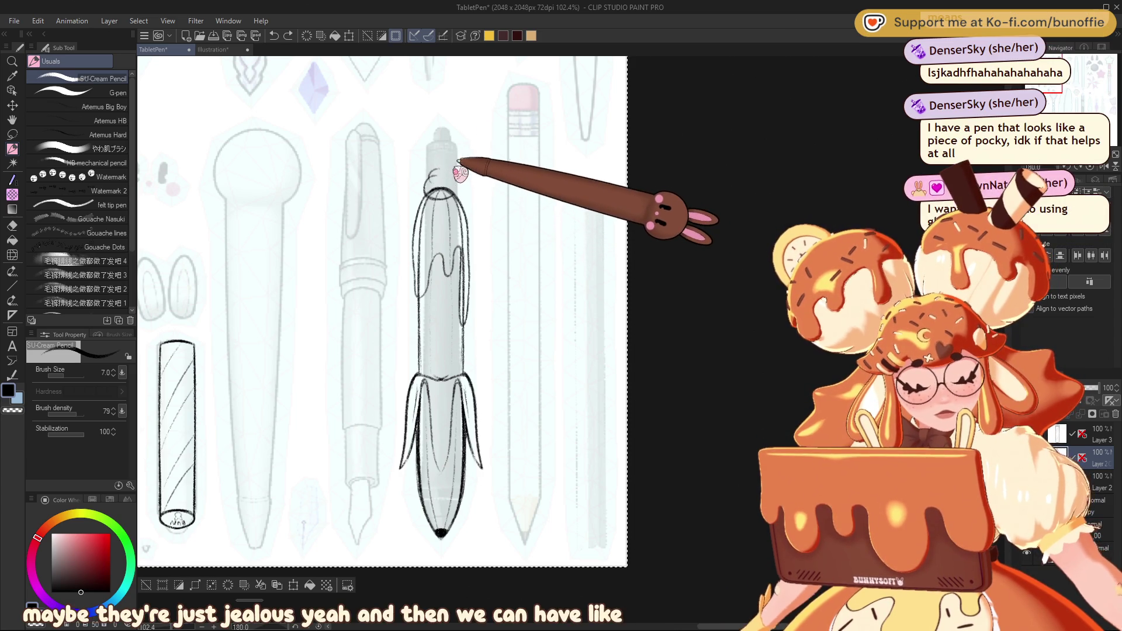
mouse_move(432, 178)
mouse_down()
mouse_move(444, 157)
mouse_move(457, 181)
mouse_up()
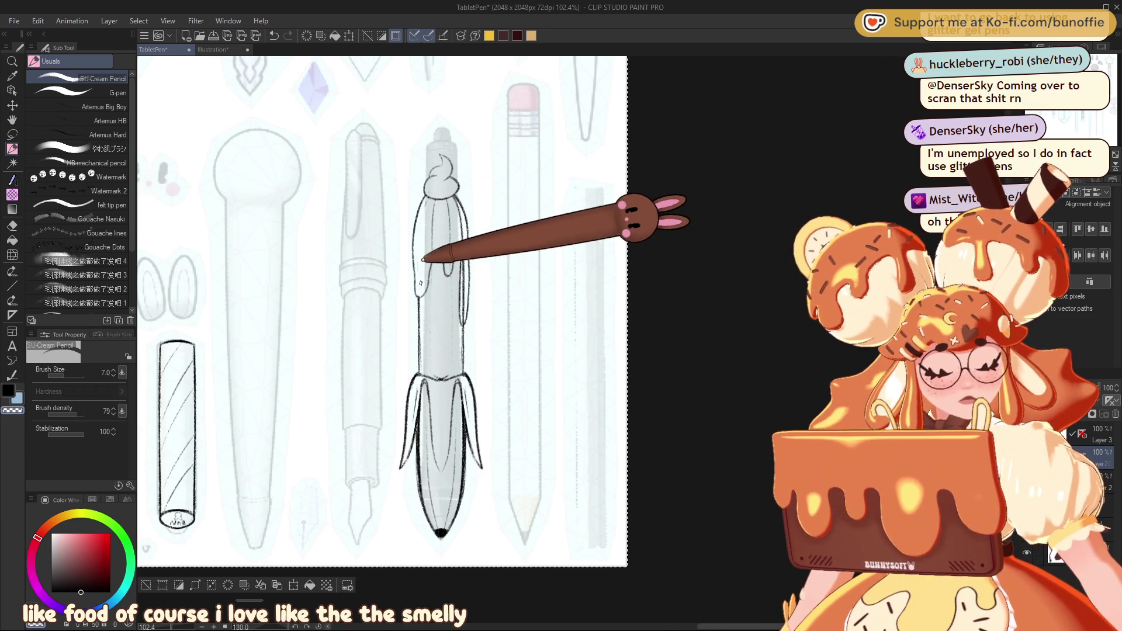
drag(419, 275, 462, 250)
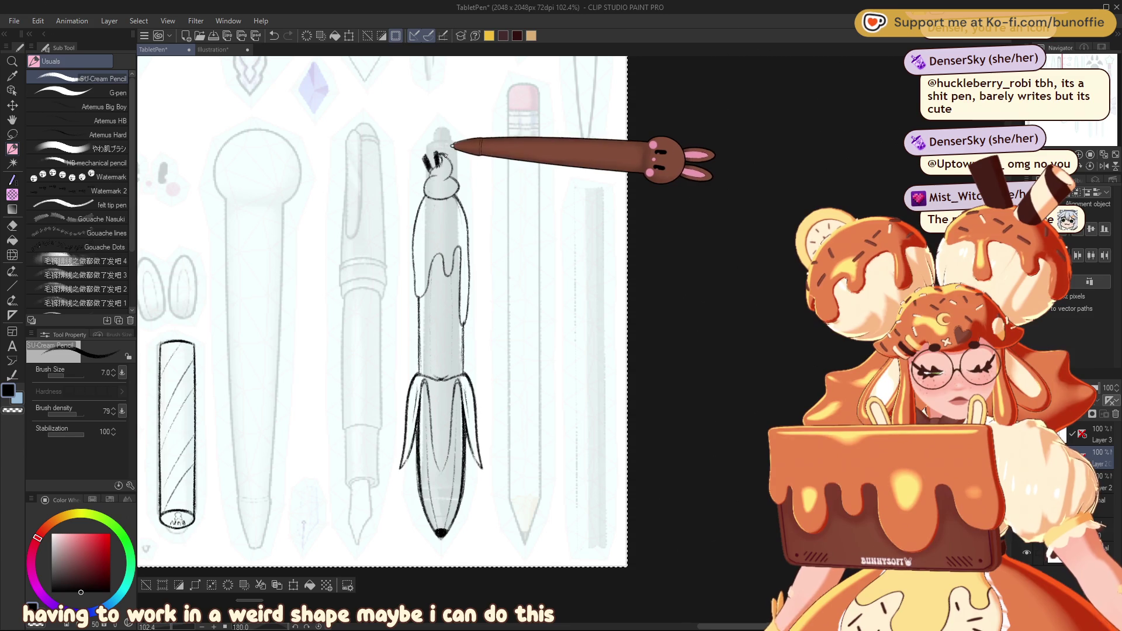
drag(435, 156, 453, 171)
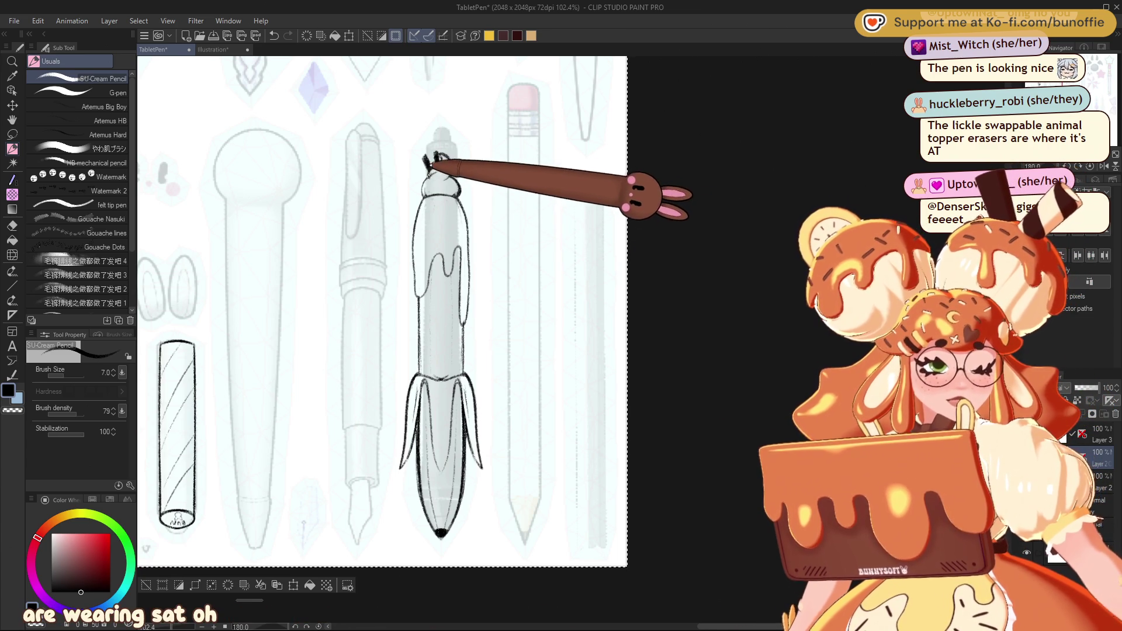
key(ctrl+z)
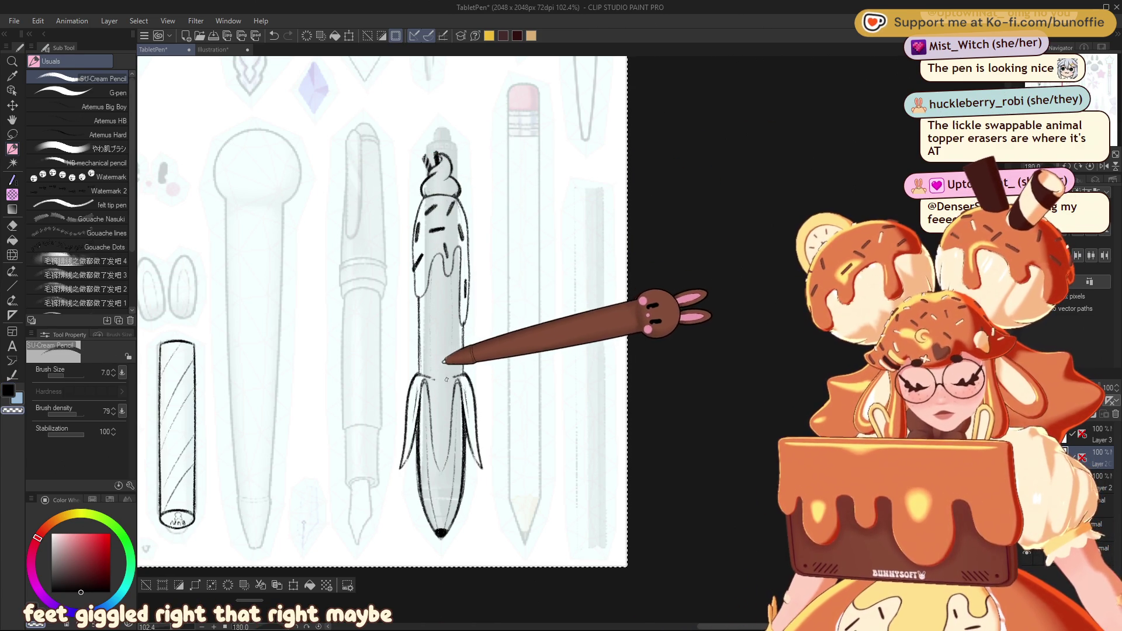
drag(441, 258, 441, 529)
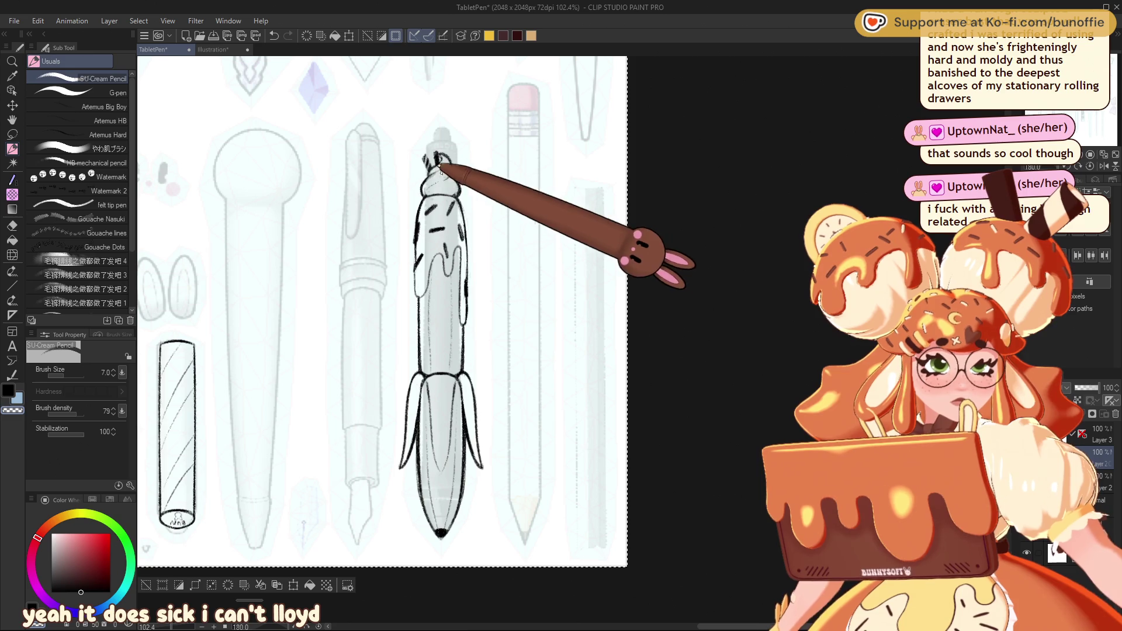
Step: Sketch a swirled topping stroke across the pen cap with the SU-Cream Pencil
drag(435, 175, 457, 175)
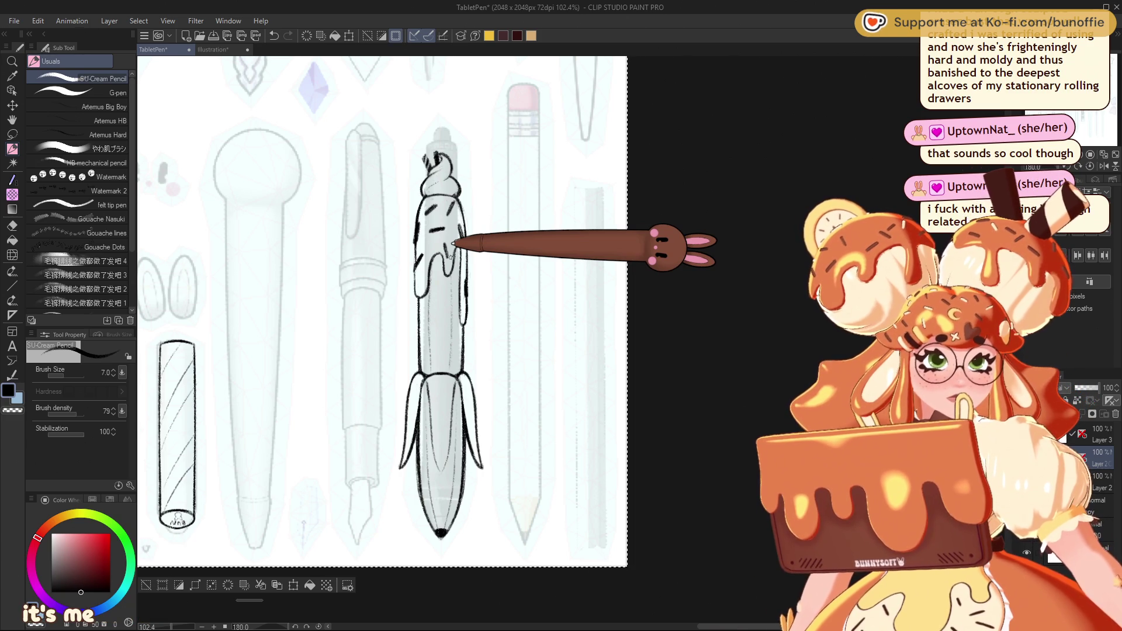
mouse_move(380, 309)
mouse_down()
mouse_move(493, 341)
mouse_move(417, 238)
mouse_move(354, 244)
mouse_up()
mouse_move(409, 292)
mouse_down()
mouse_move(335, 171)
mouse_move(395, 400)
mouse_up()
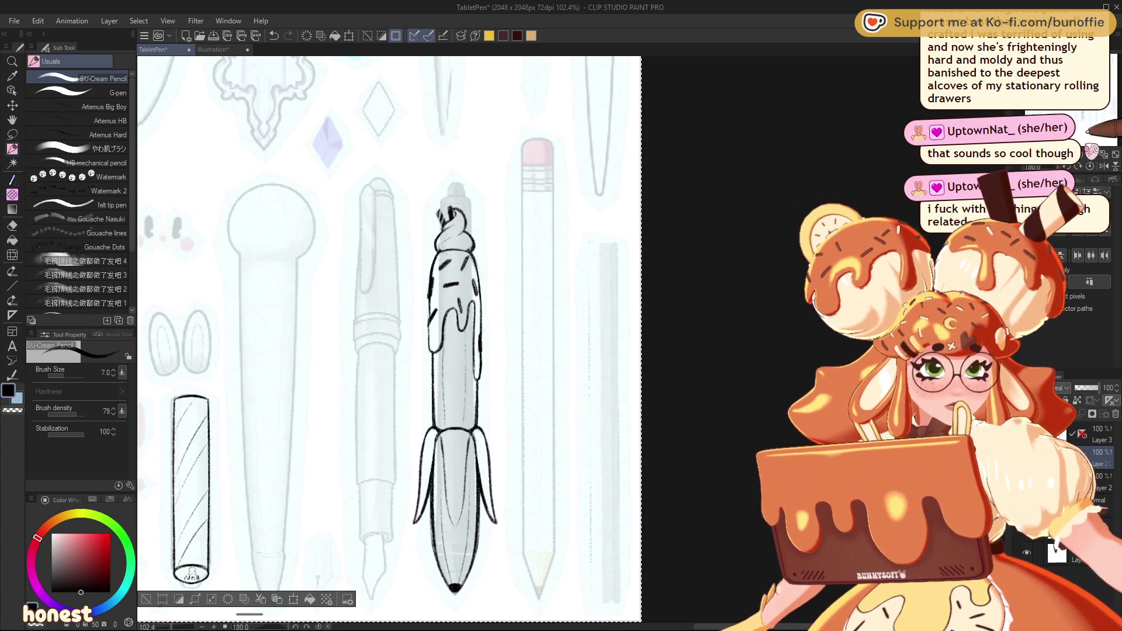
scroll(389, 339, down, 2)
drag(350, 234, 526, 467)
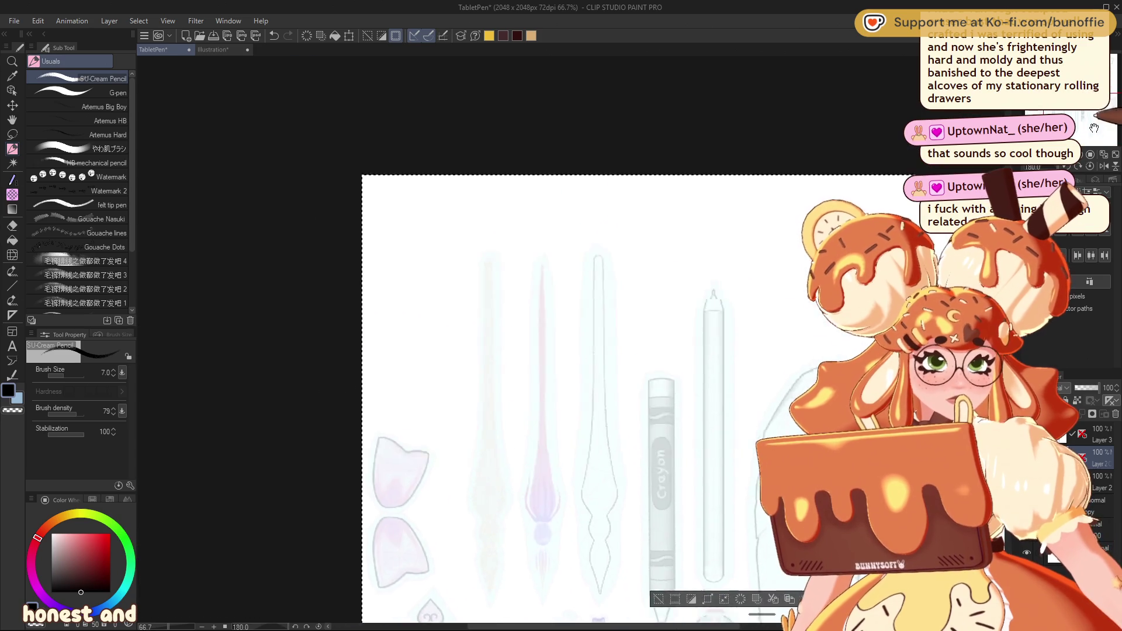
mouse_move(409, 467)
mouse_down()
mouse_move(643, 268)
mouse_move(351, 176)
mouse_up()
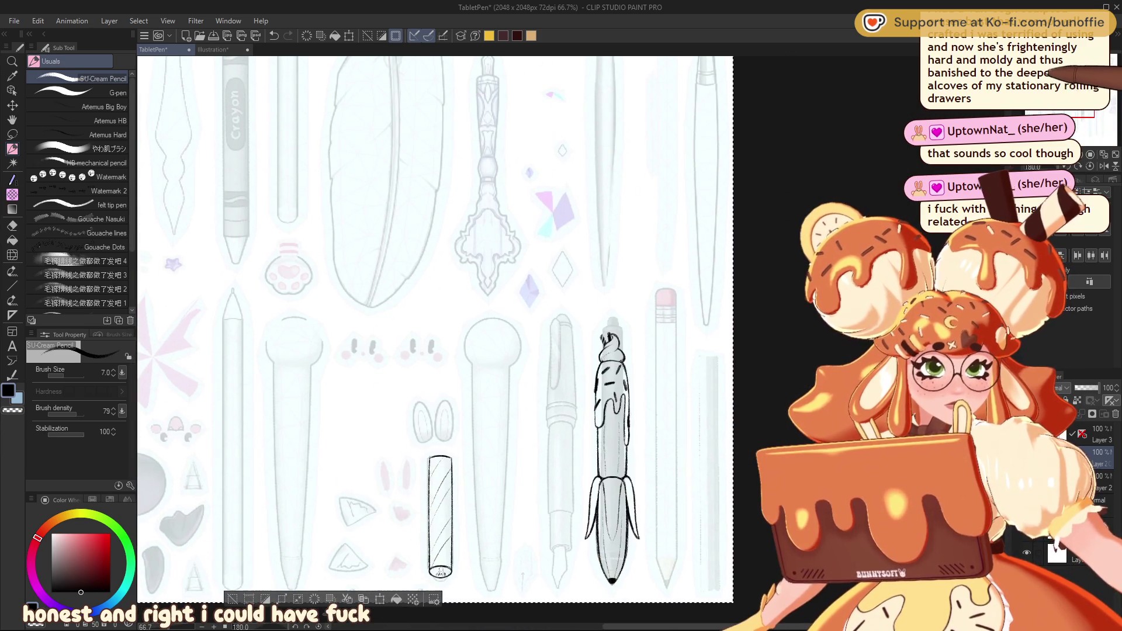
click(1091, 167)
mouse_move(643, 409)
mouse_down()
mouse_move(337, 254)
mouse_move(480, 441)
mouse_up()
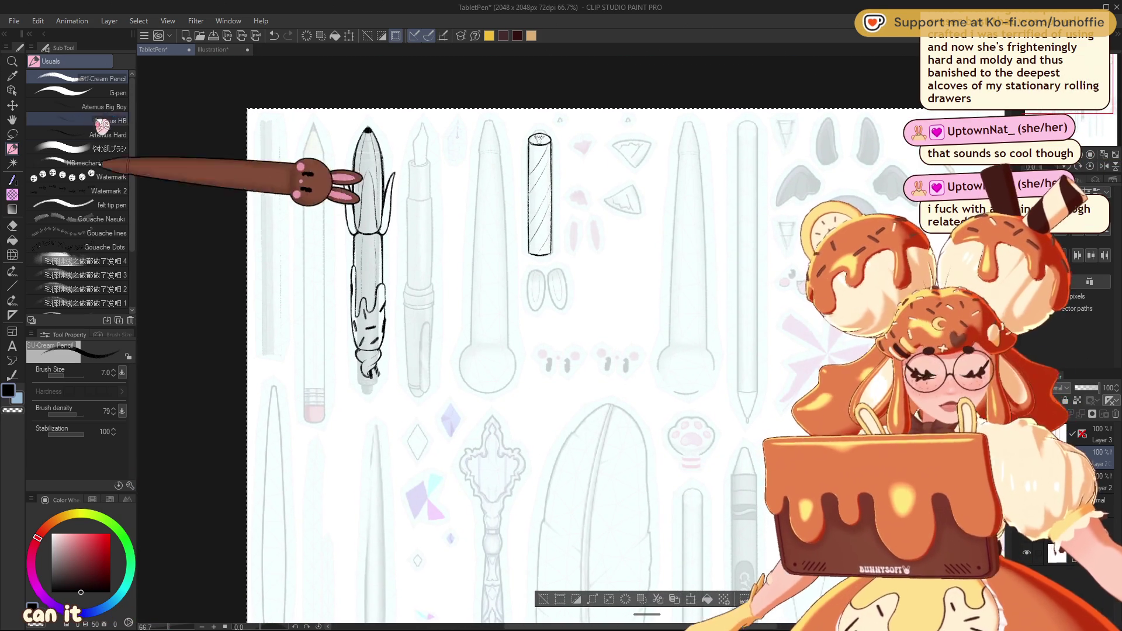
click(12, 104)
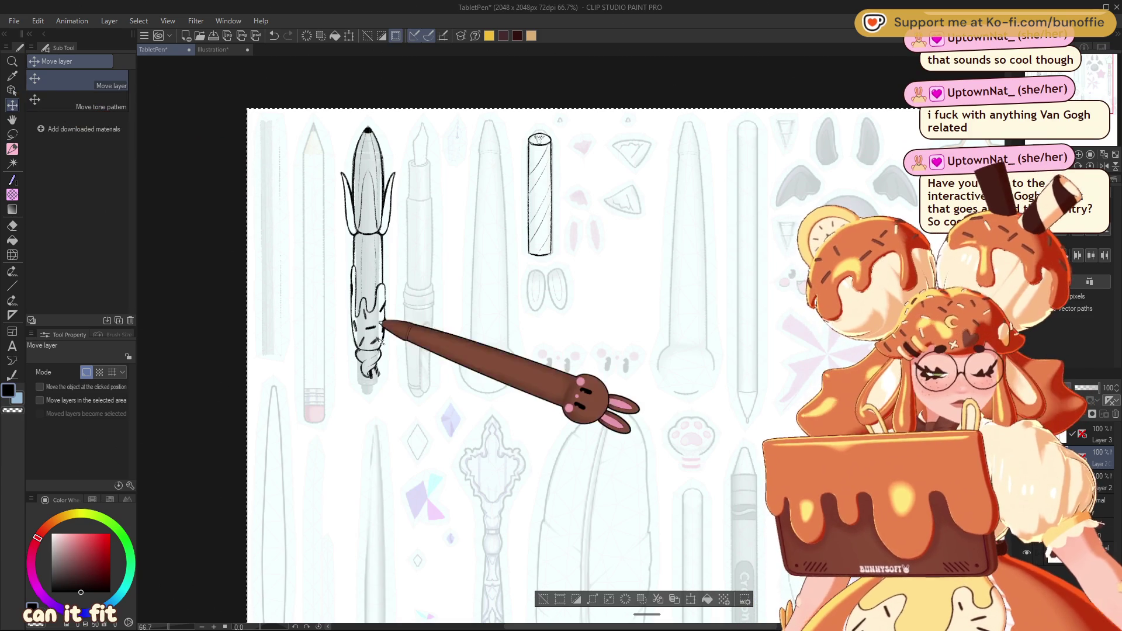
mouse_move(370, 333)
mouse_down()
mouse_move(493, 335)
mouse_move(490, 349)
mouse_move(440, 215)
mouse_move(404, 306)
mouse_up()
mouse_move(443, 100)
mouse_down()
mouse_move(659, 520)
mouse_move(716, 518)
mouse_move(718, 477)
mouse_up()
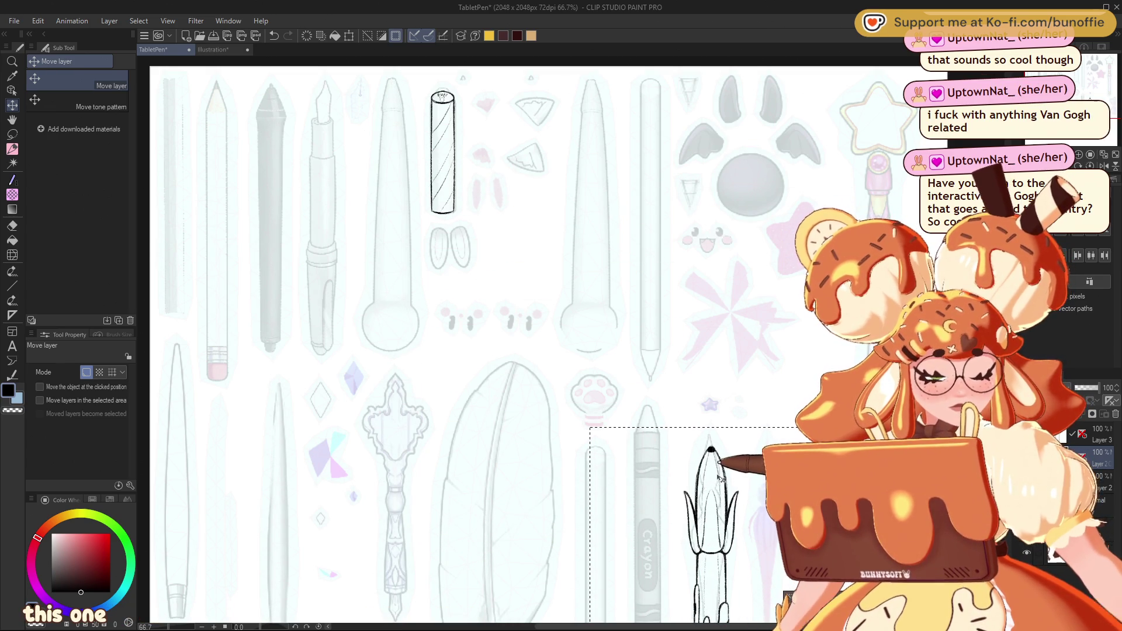
drag(1090, 86, 1067, 60)
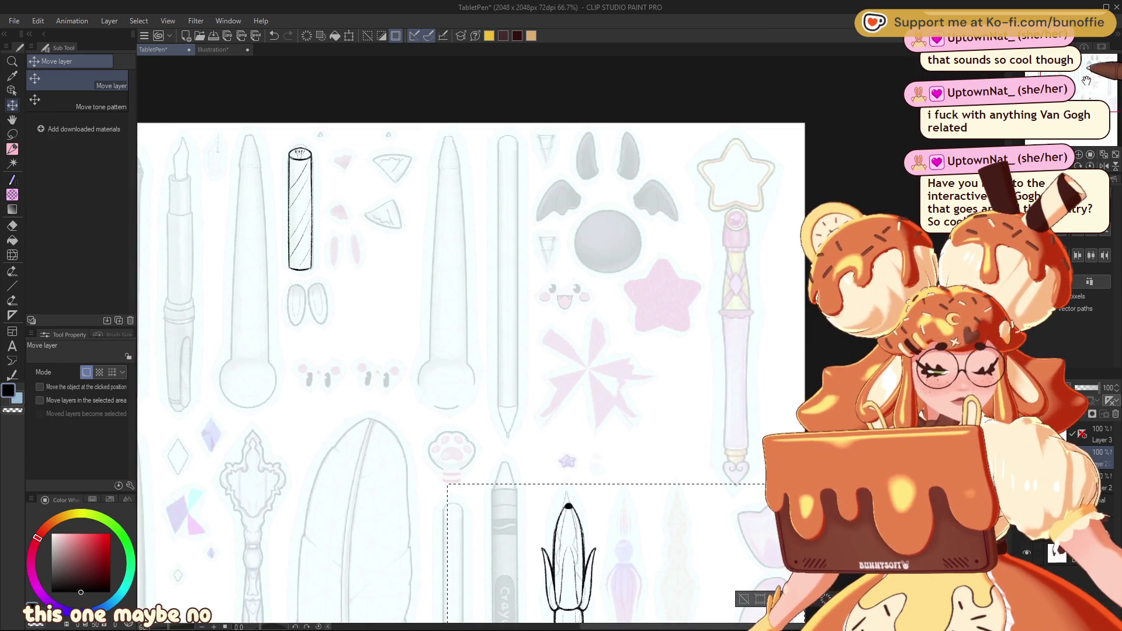
key(ctrl+z)
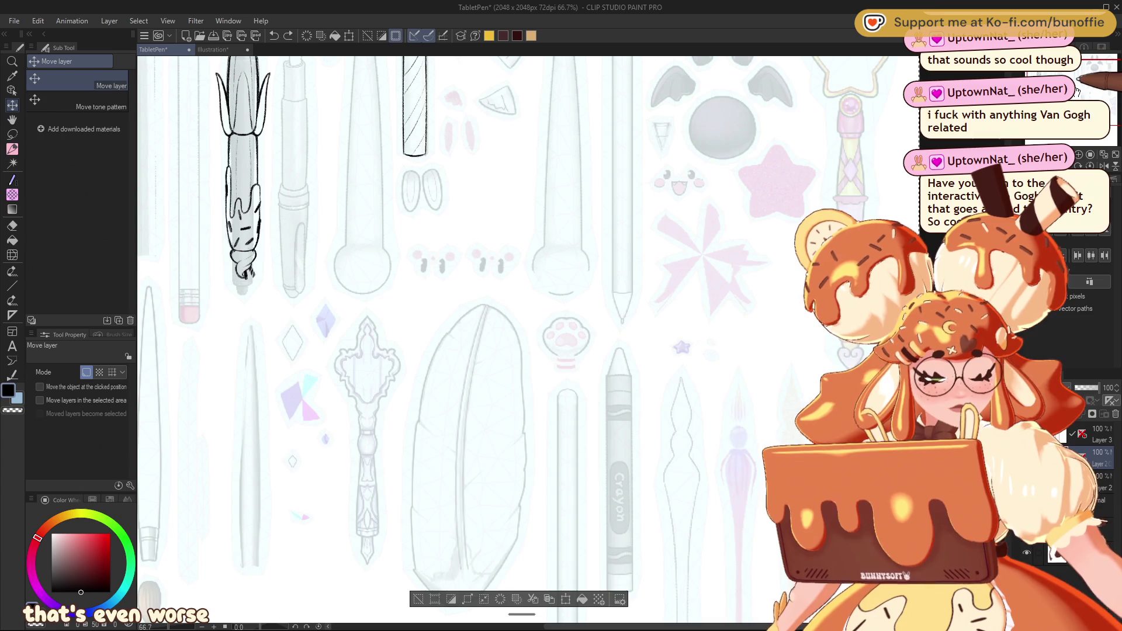
drag(1078, 91, 1065, 60)
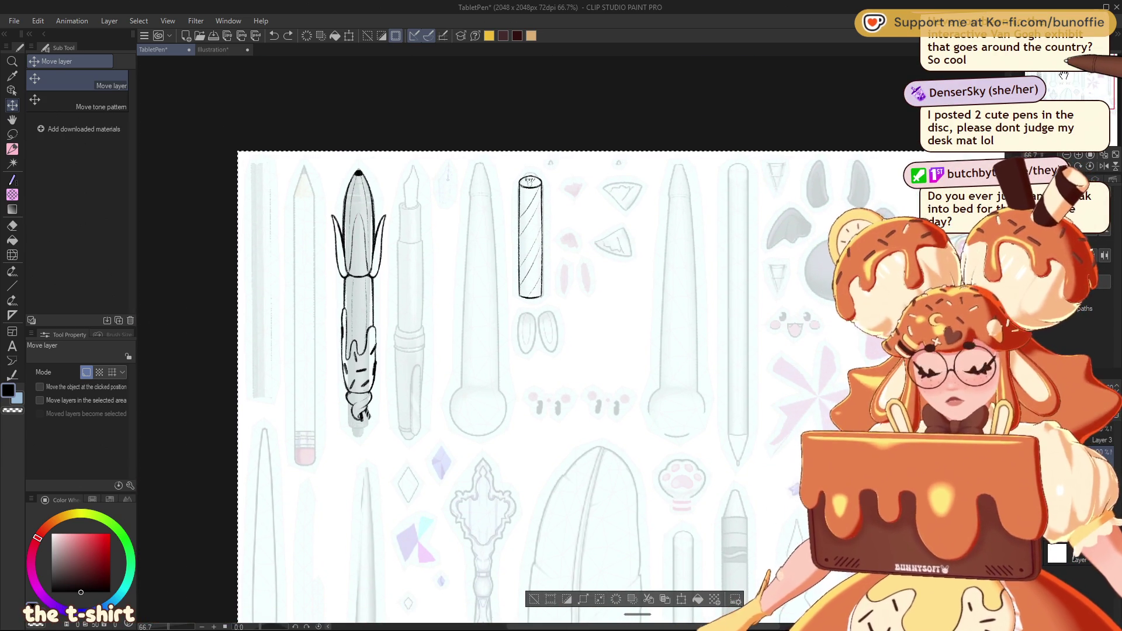
drag(642, 175, 787, 145)
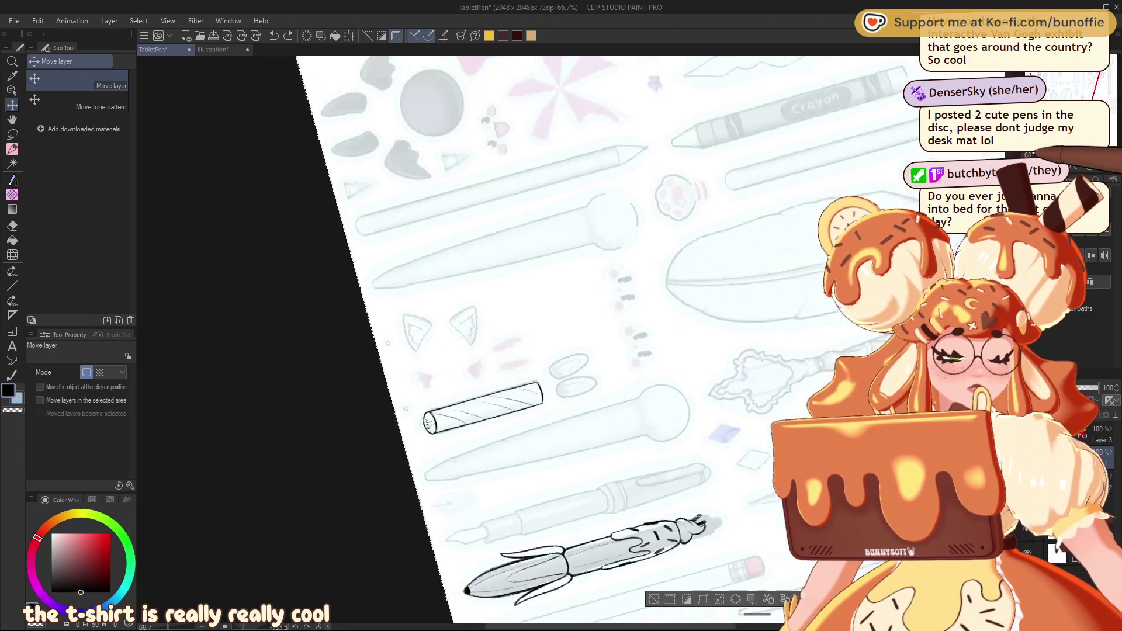
drag(613, 438, 244, 332)
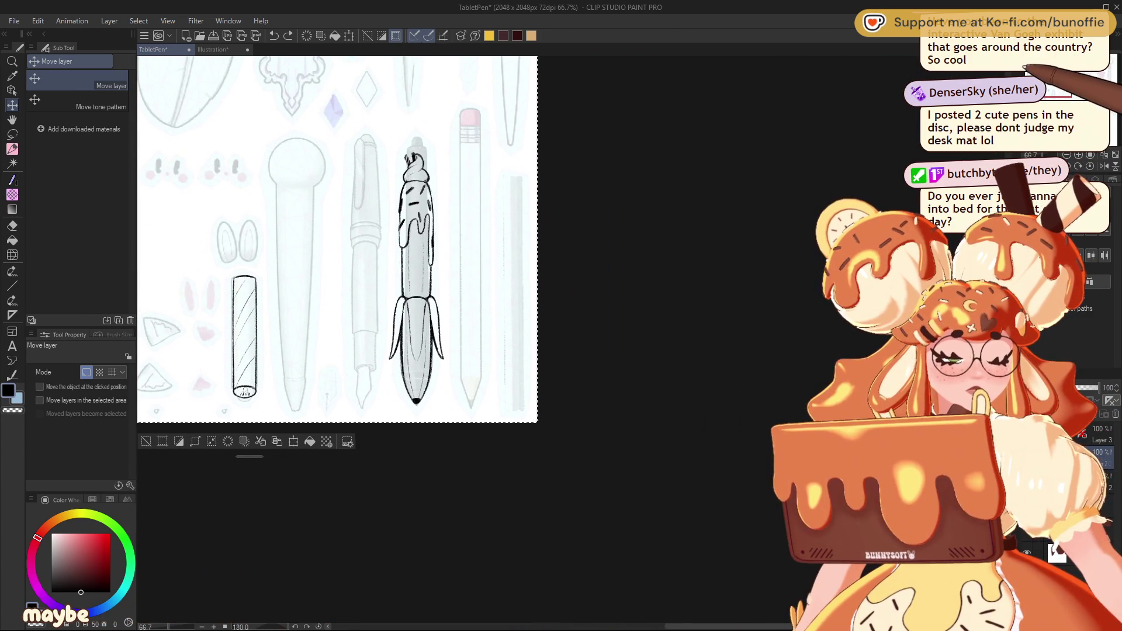
drag(351, 246, 371, 261)
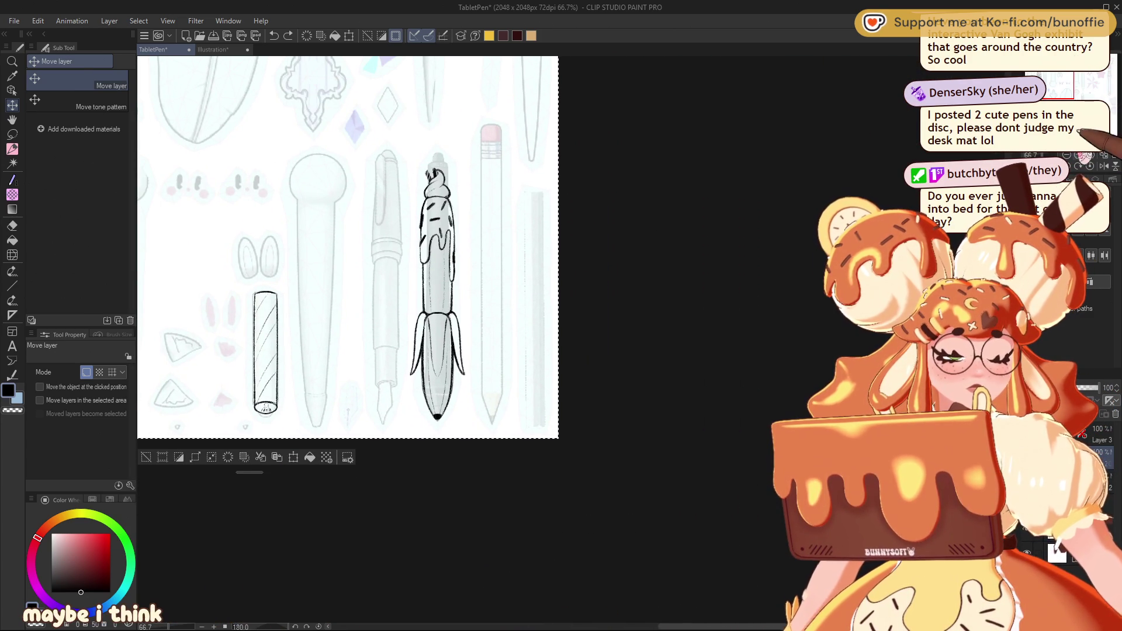
scroll(348, 245, up, 3)
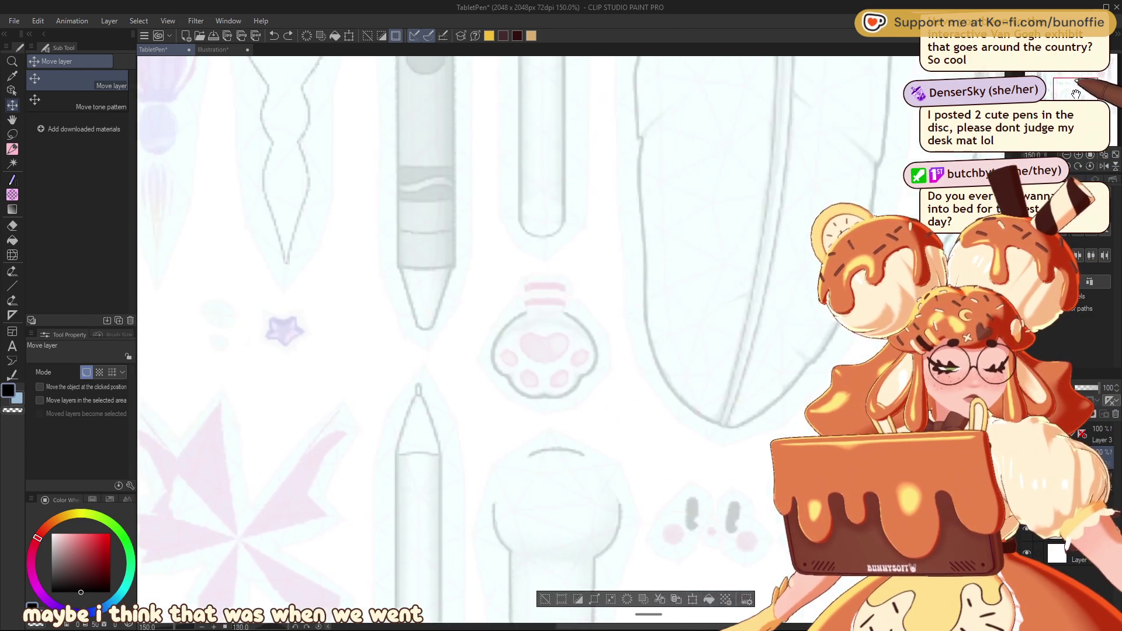
drag(409, 351, 351, 205)
drag(409, 315, 263, 292)
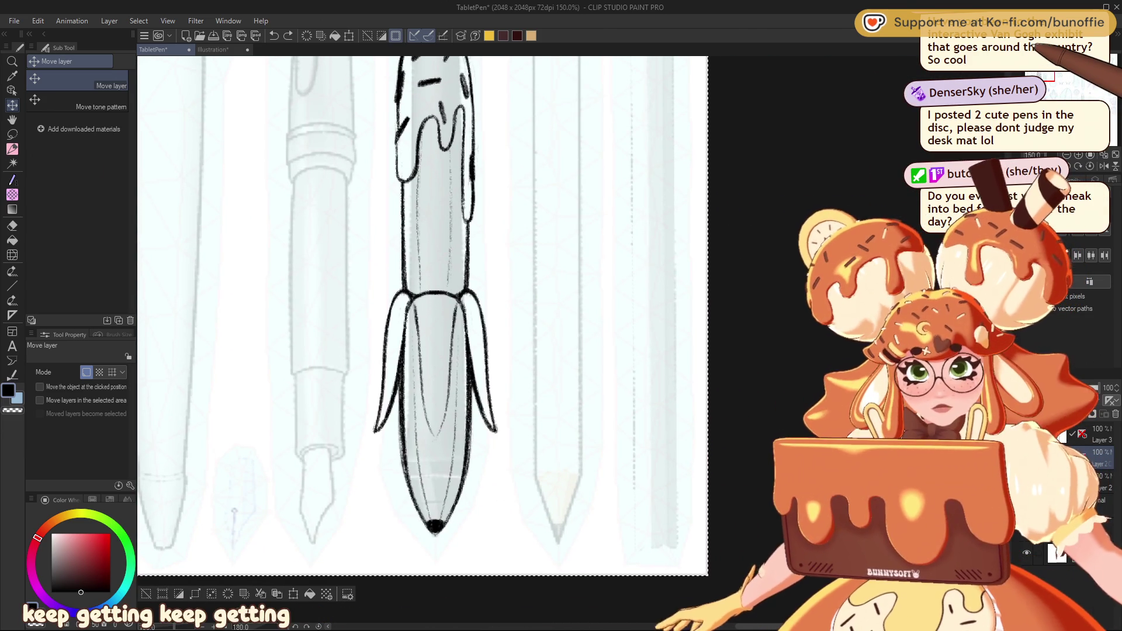
click(13, 149)
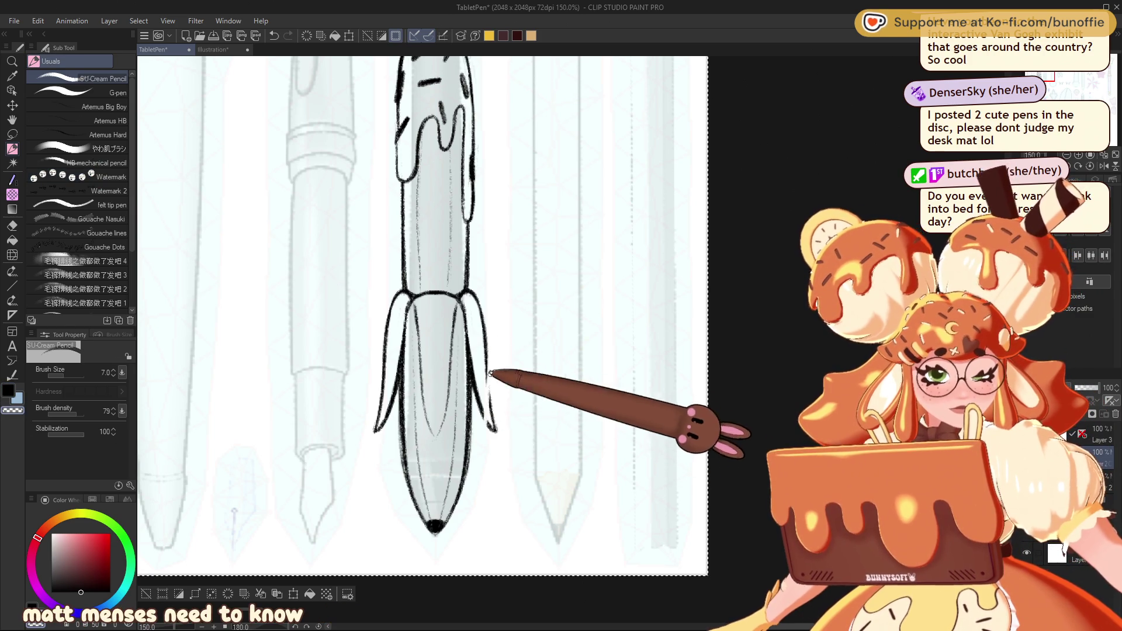
Step: Undo the last stroke, erase the flared peel outlines, and pencil a wider rounded peel collar
key(ctrl+z)
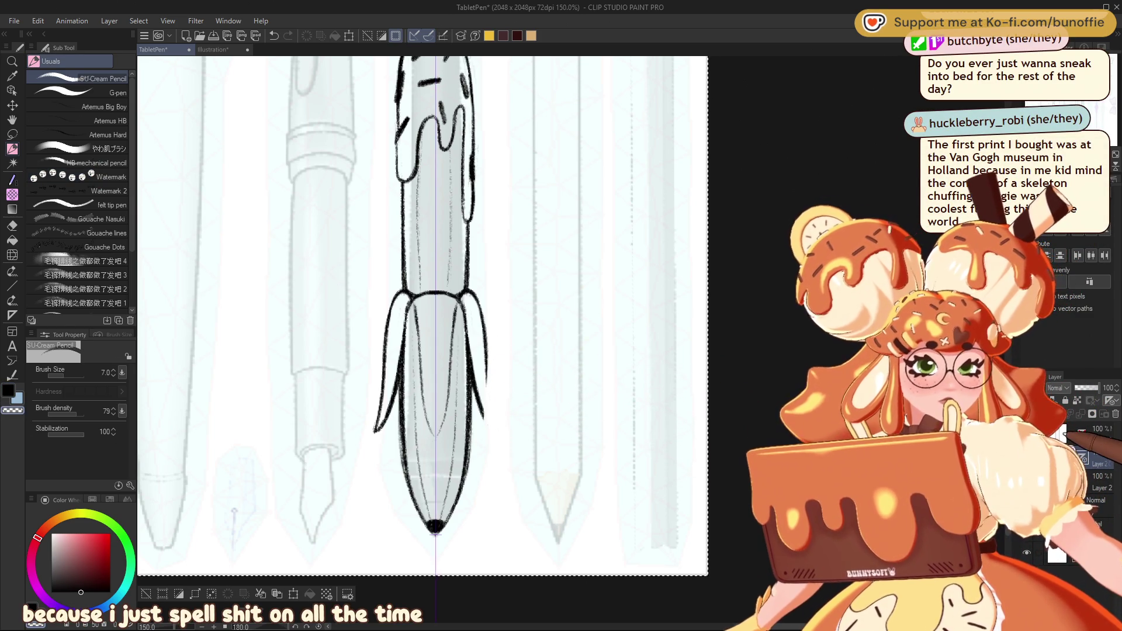
key(e)
mouse_move(476, 363)
mouse_down()
mouse_move(495, 376)
mouse_move(391, 294)
mouse_move(402, 386)
mouse_up()
mouse_move(471, 350)
mouse_down()
mouse_move(481, 450)
mouse_move(396, 331)
mouse_up()
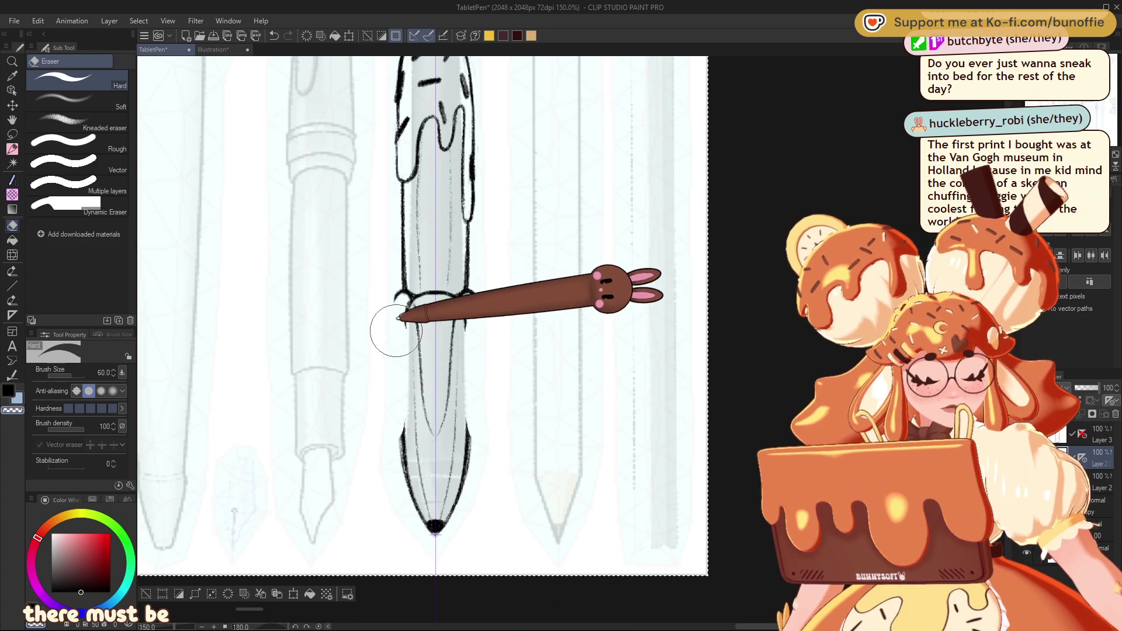
click(12, 148)
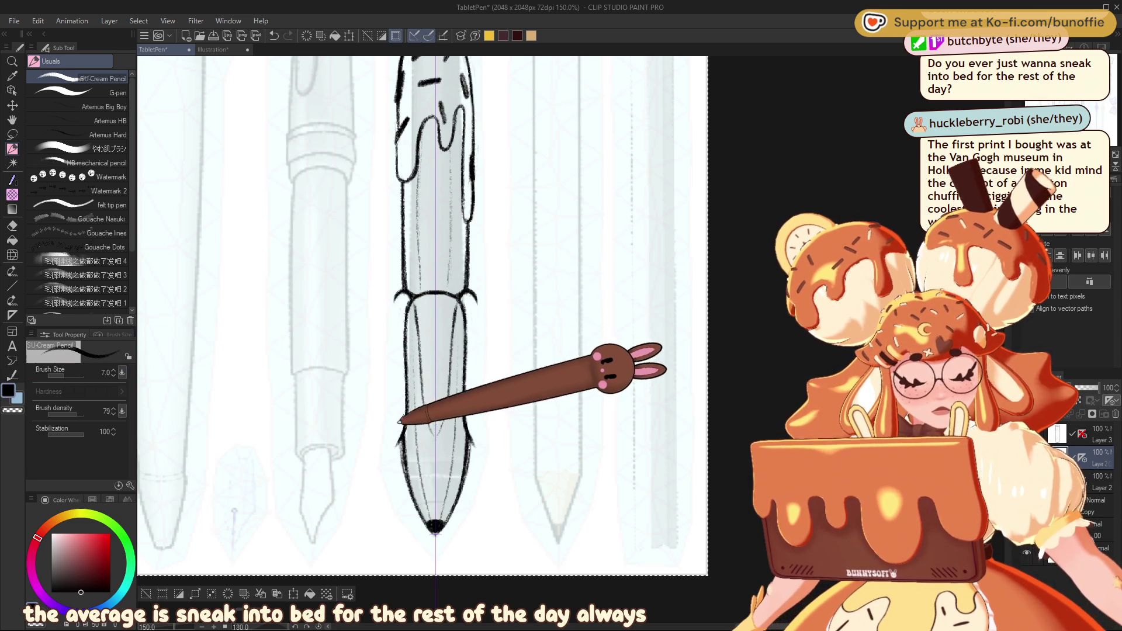
drag(403, 282, 418, 403)
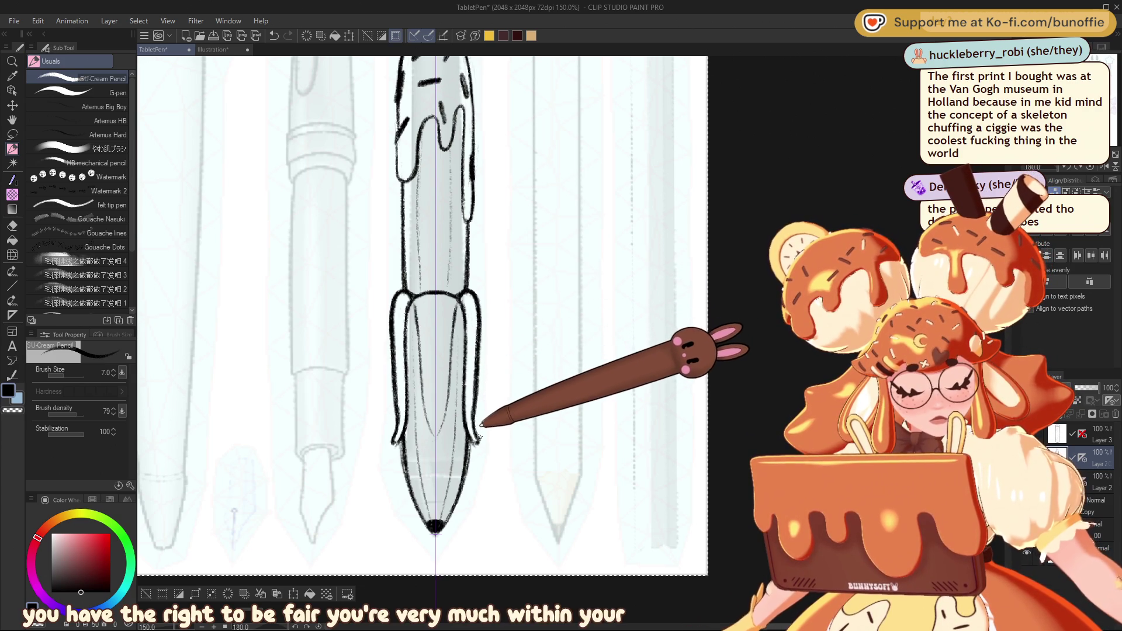
click(12, 105)
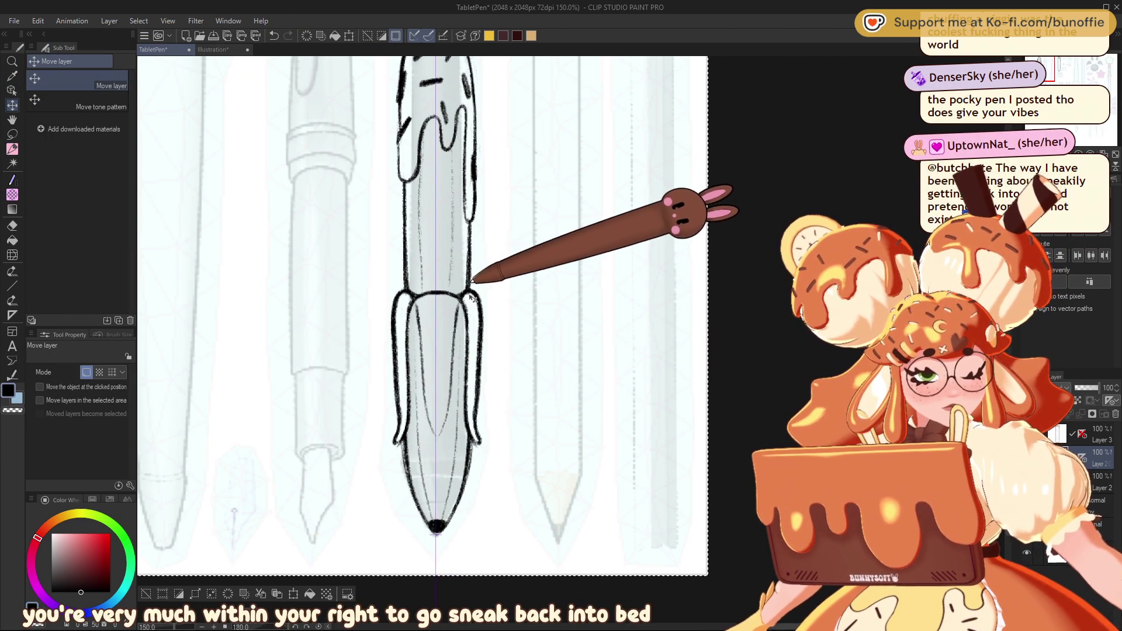
scroll(571, 338, down, 3)
scroll(573, 339, down, 2)
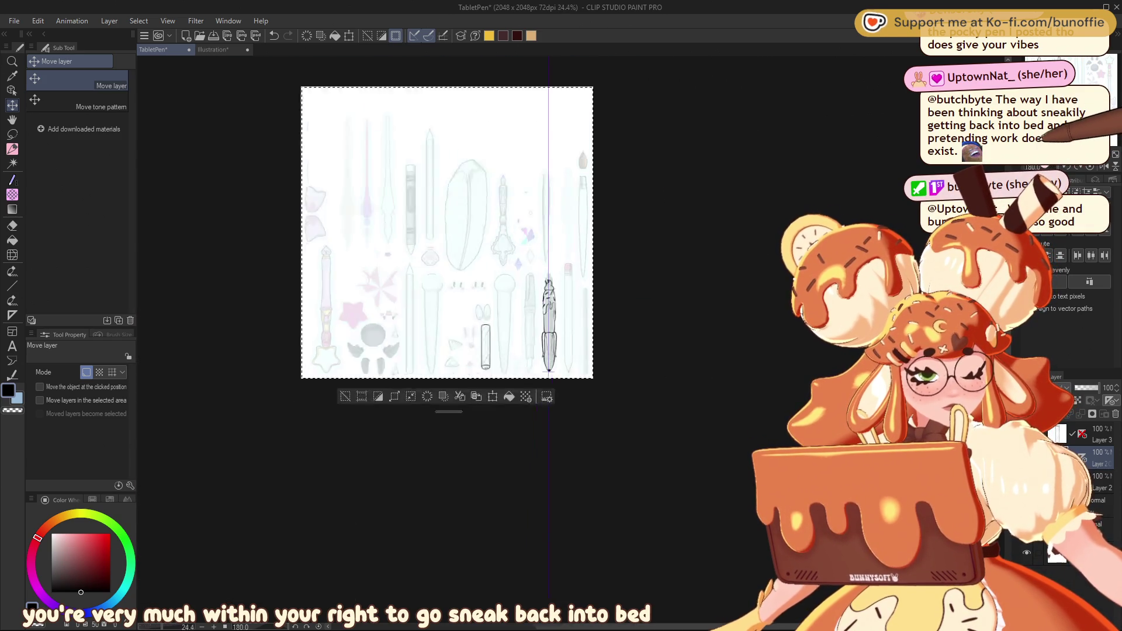
scroll(572, 338, up, 2)
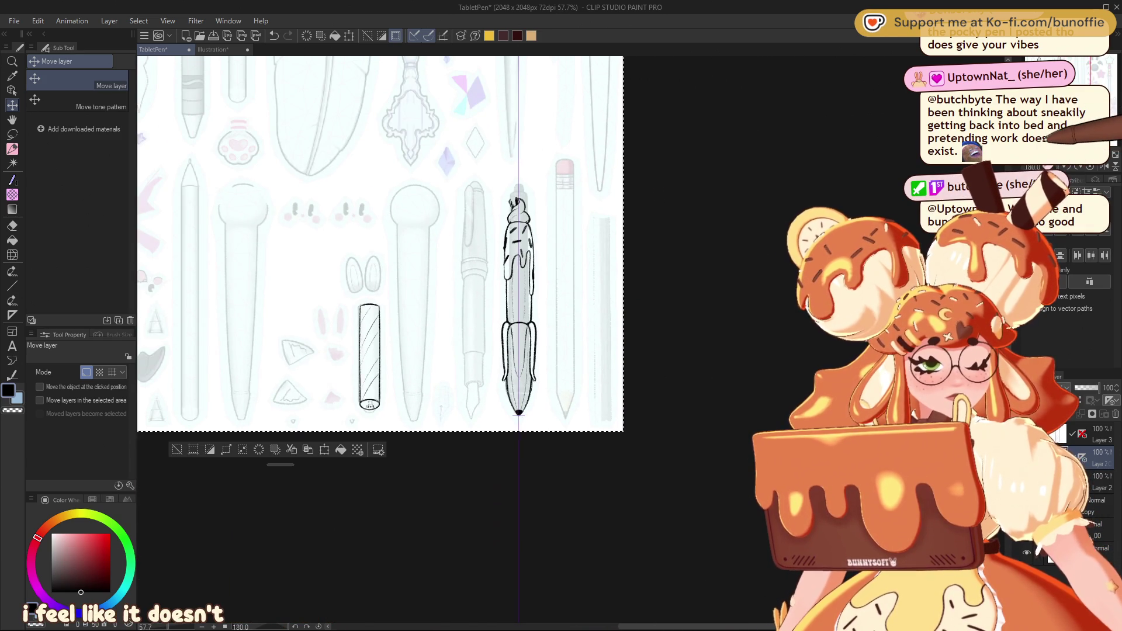
scroll(380, 243, up, 2)
scroll(380, 242, down, 2)
mouse_move(519, 350)
mouse_down()
mouse_move(584, 397)
mouse_move(468, 337)
mouse_move(471, 315)
mouse_move(494, 410)
mouse_up()
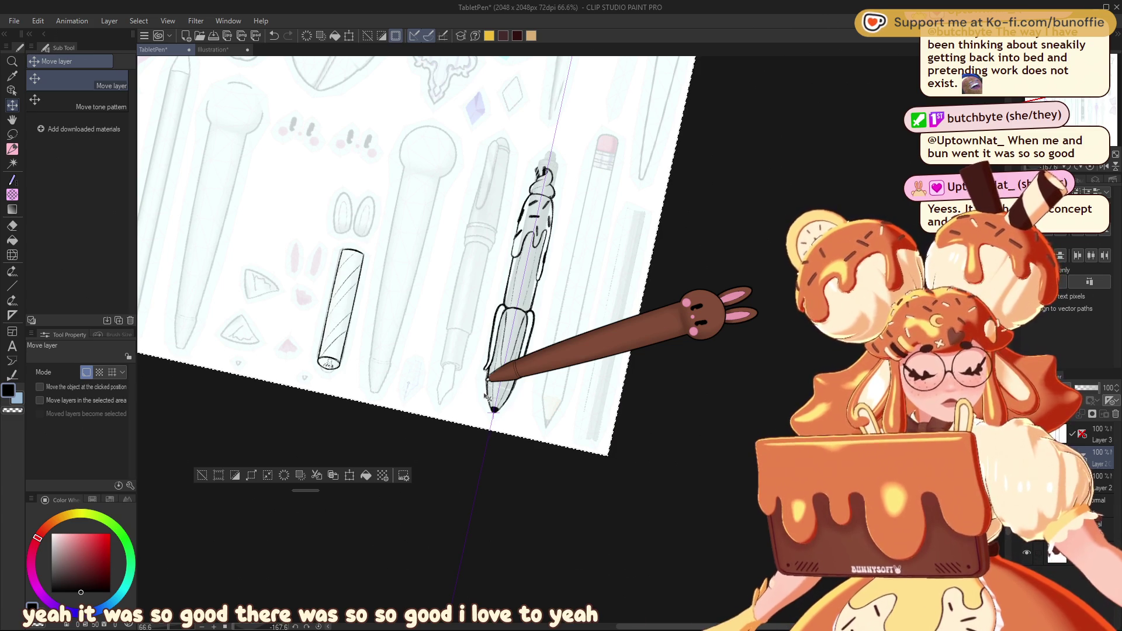
click(12, 149)
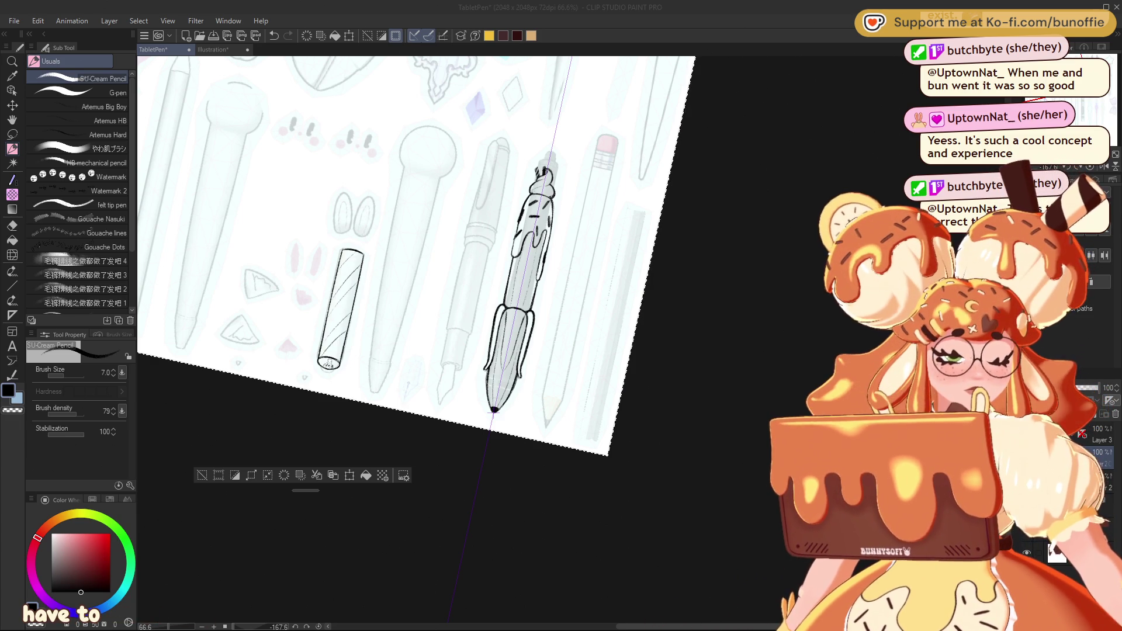
Step: Add two small oval spots to the pen's icing, then zoom to 150% on the sketch
mouse_move(409, 246)
mouse_down()
mouse_move(432, 234)
mouse_move(409, 251)
mouse_up()
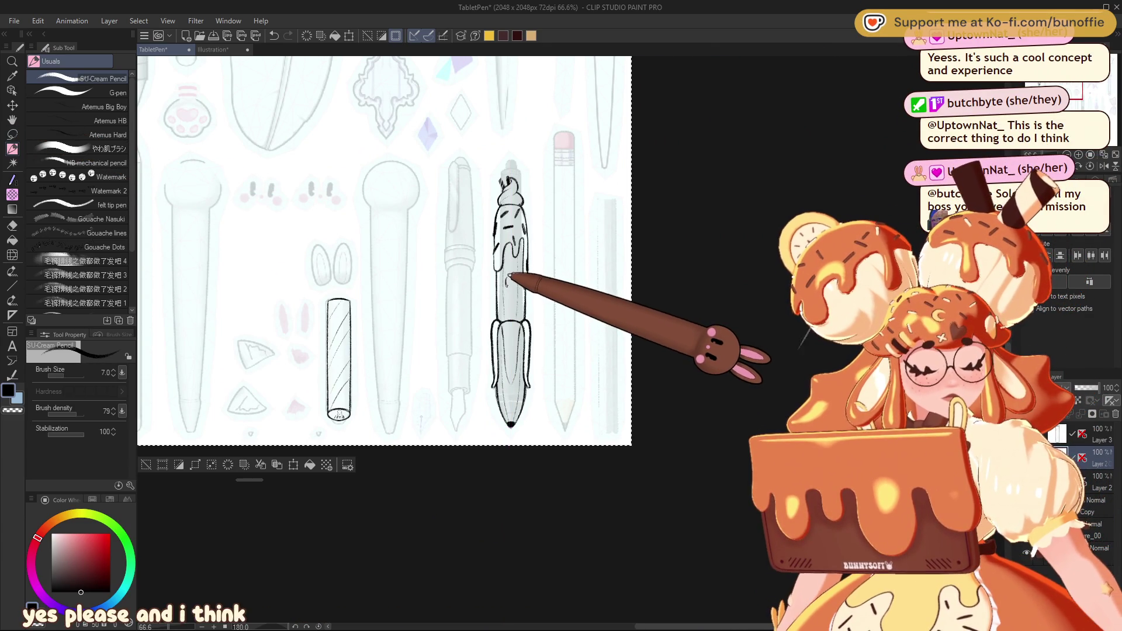
drag(512, 273, 508, 285)
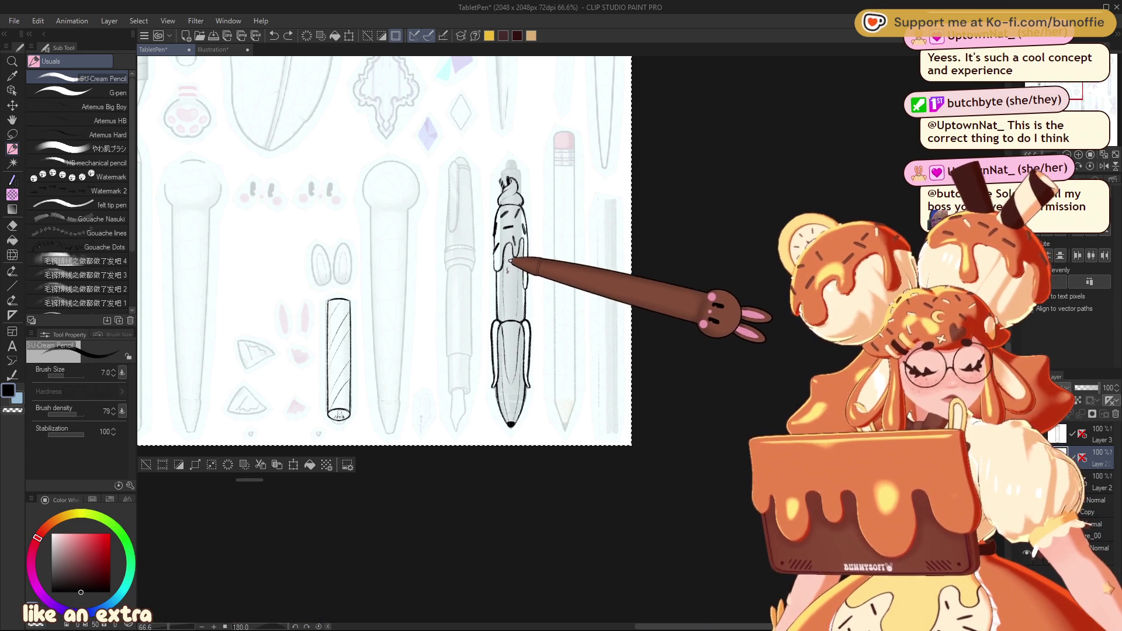
drag(518, 285, 516, 294)
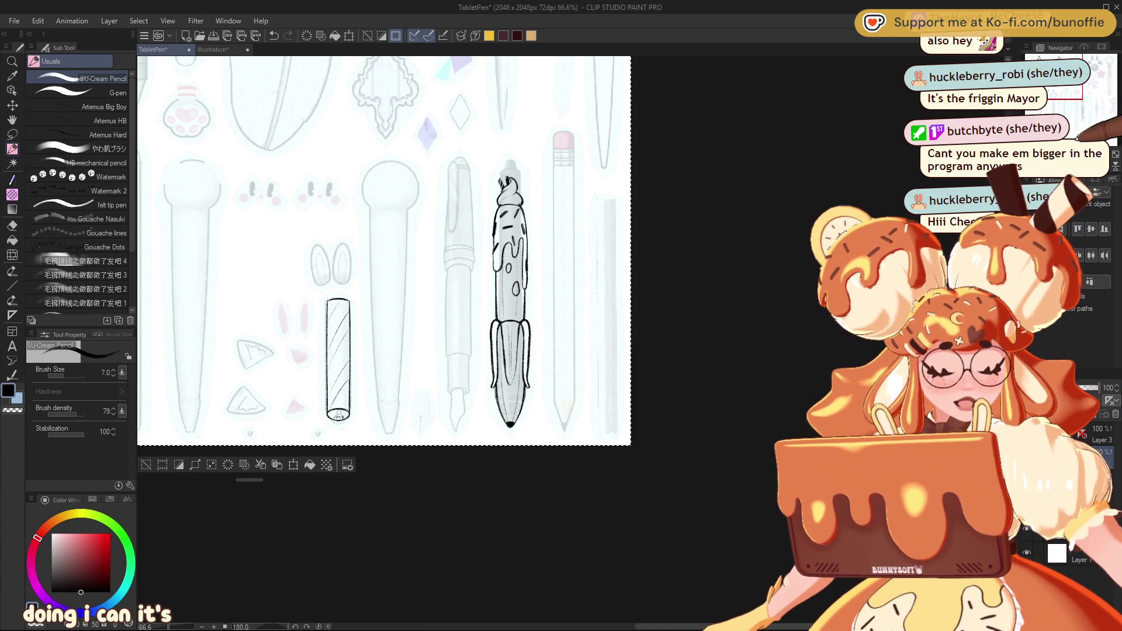
scroll(1081, 135, up, 3)
mouse_move(1081, 135)
mouse_down()
mouse_move(1096, 119)
mouse_move(1054, 93)
mouse_move(1060, 106)
mouse_up()
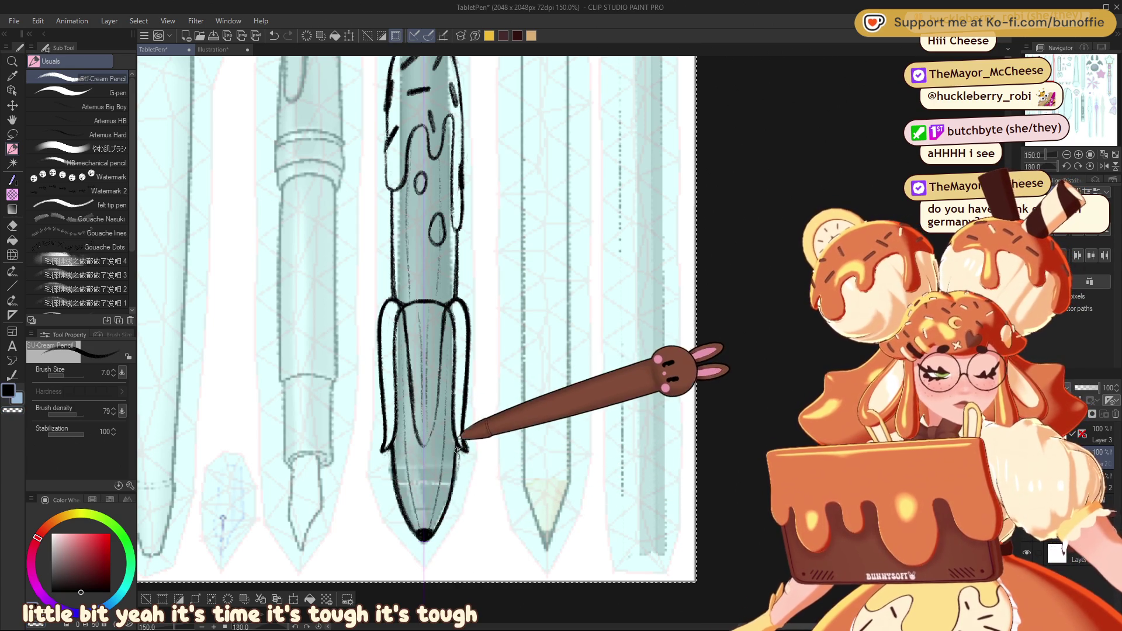
Step: Undo and redraw the stroke at the peel's lower edge, then zoom out to the whole pen
key(ctrl+z)
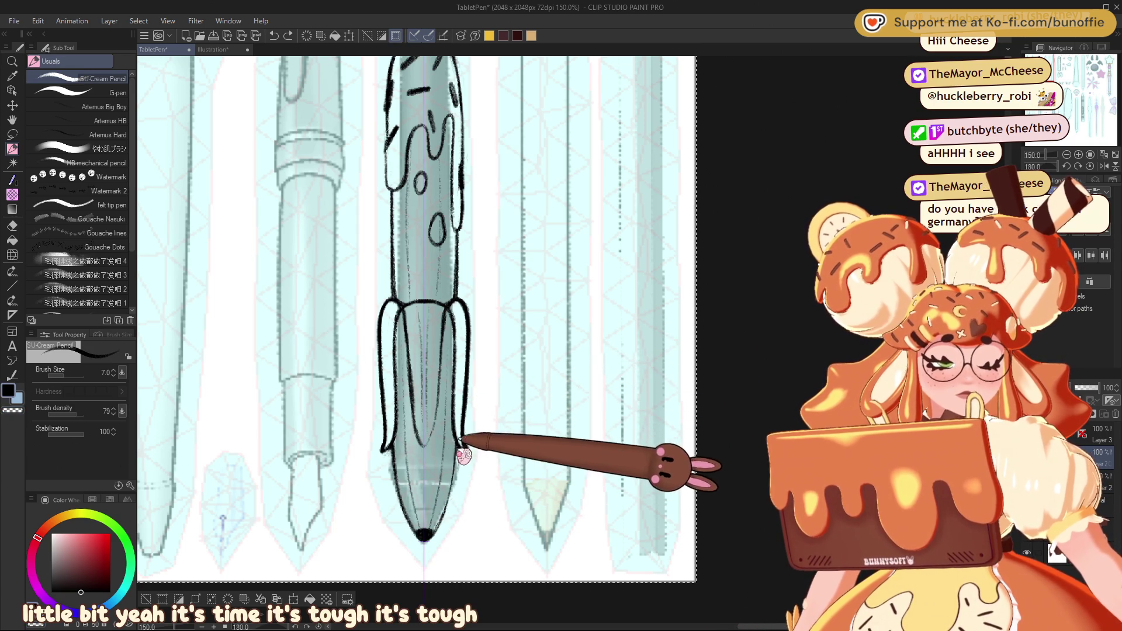
drag(462, 461, 427, 497)
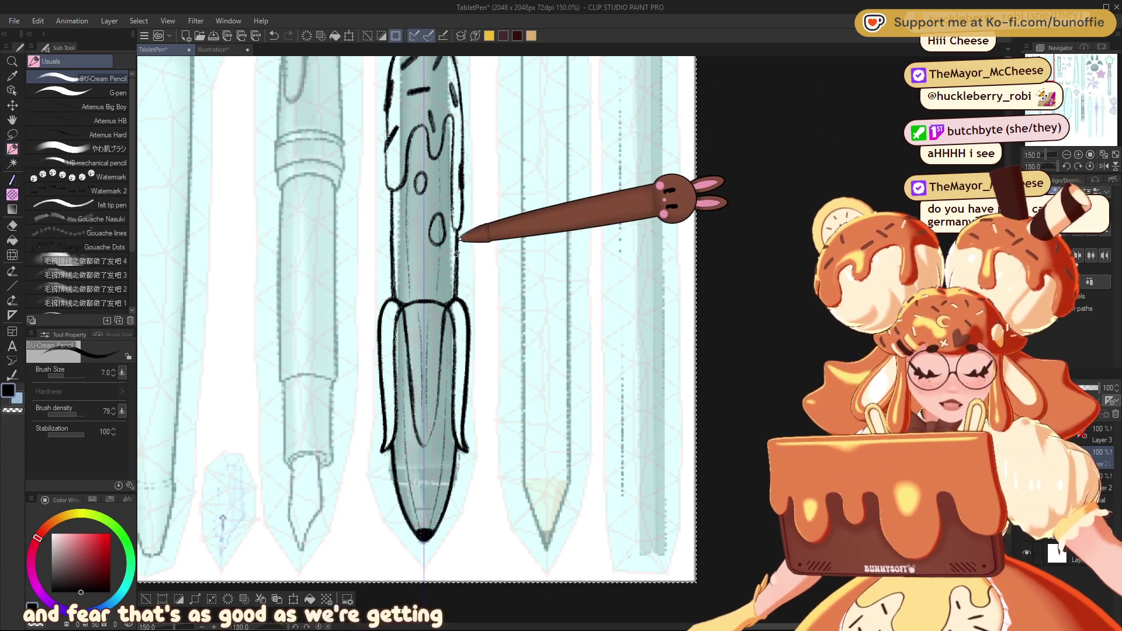
click(1067, 155)
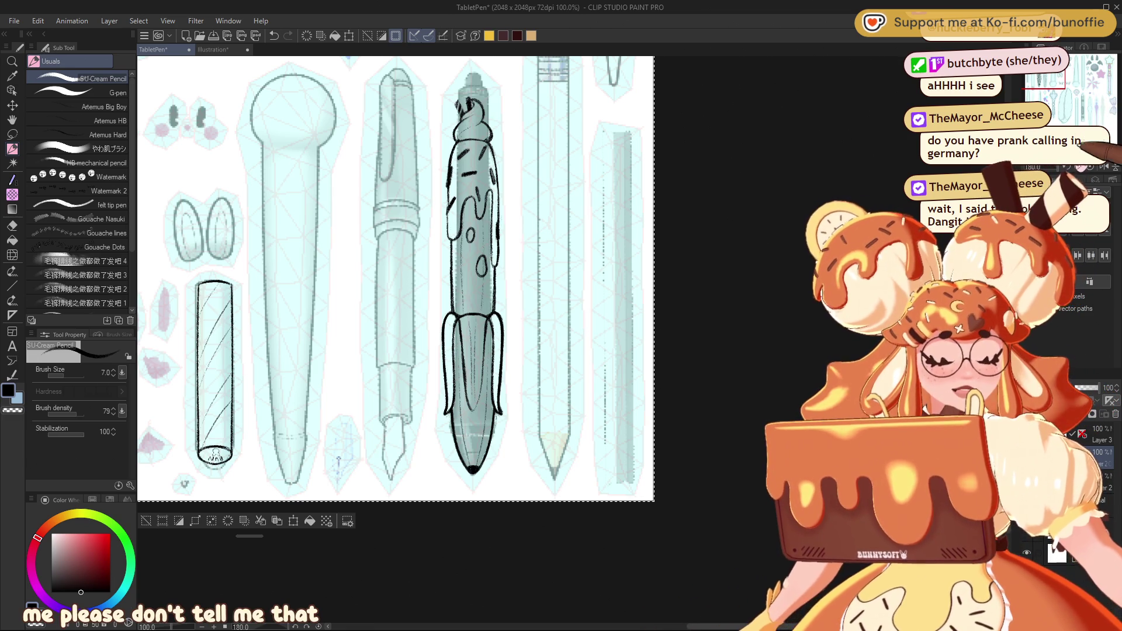
Step: Zoom out, reset canvas rotation to 0, and bring the sheet's top edge into view
key(ctrl+minus)
scroll(467, 351, up, 5)
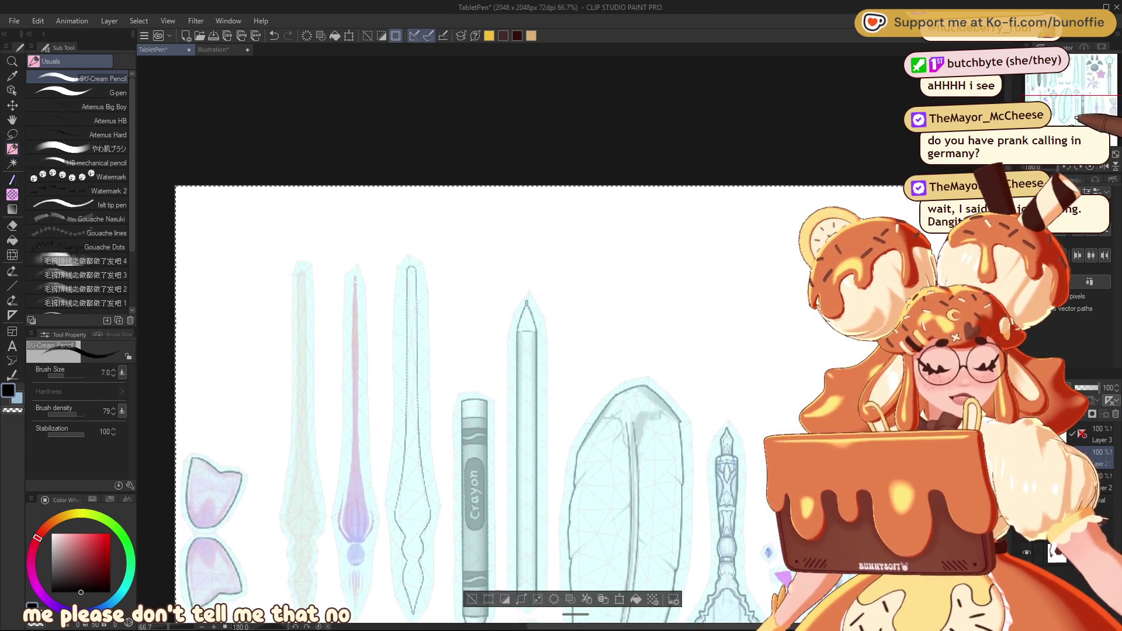
scroll(468, 350, down, 4)
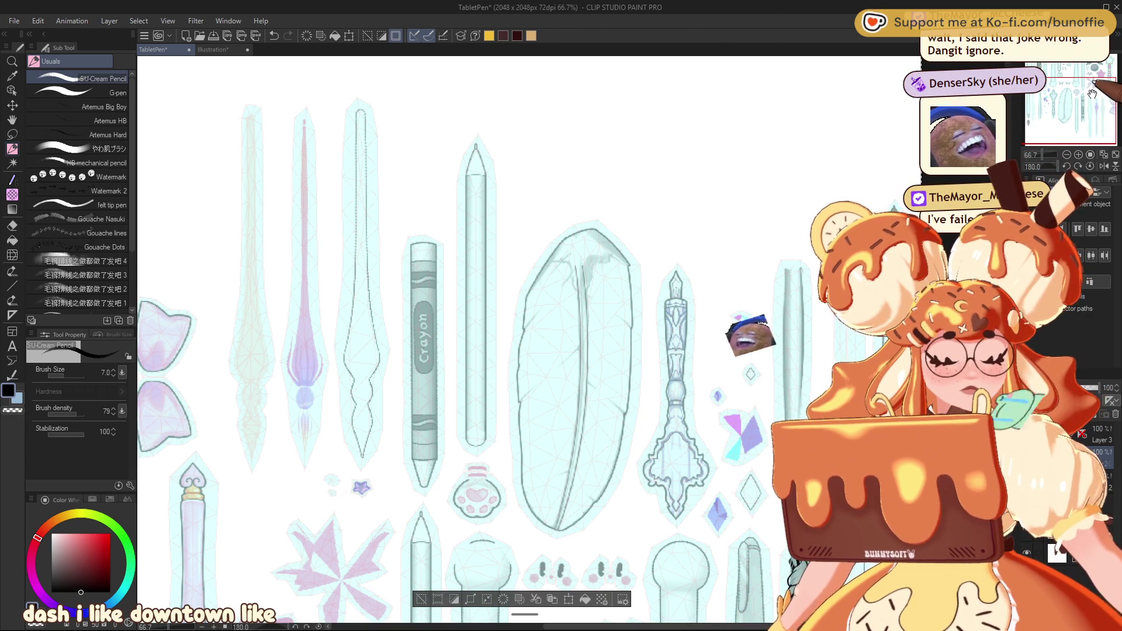
click(1067, 155)
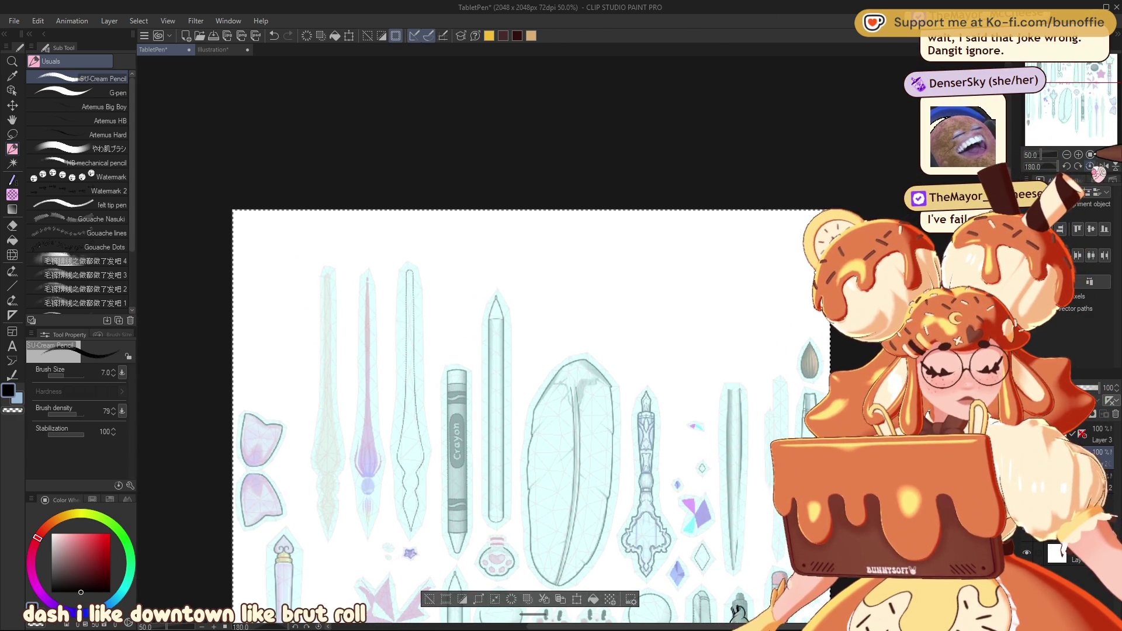
click(1099, 130)
drag(1099, 130, 1100, 71)
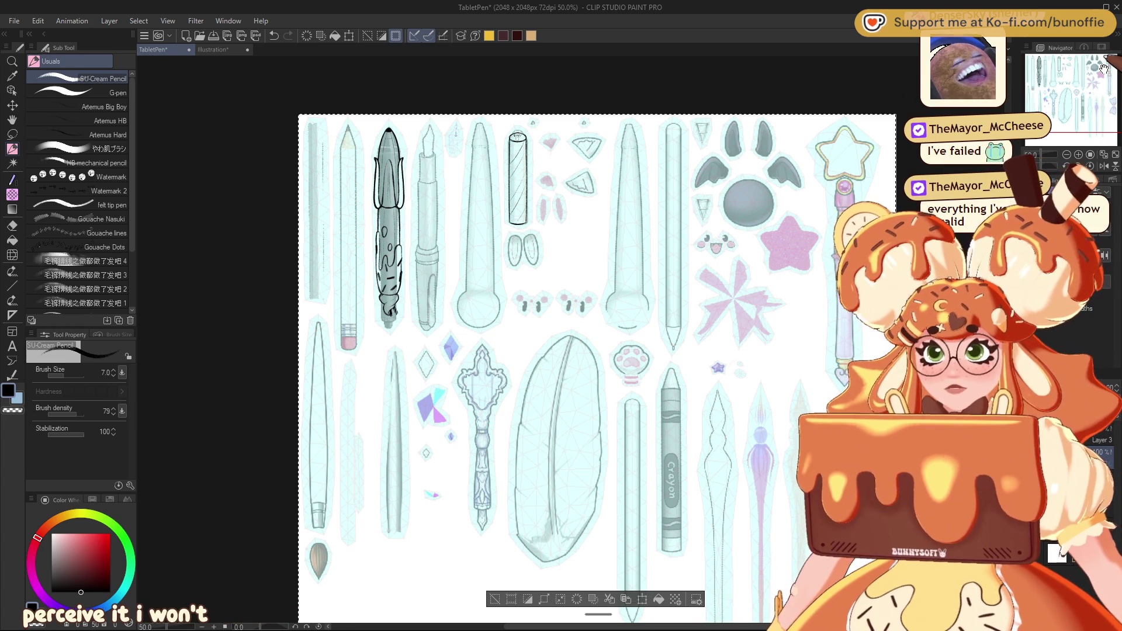
click(1078, 155)
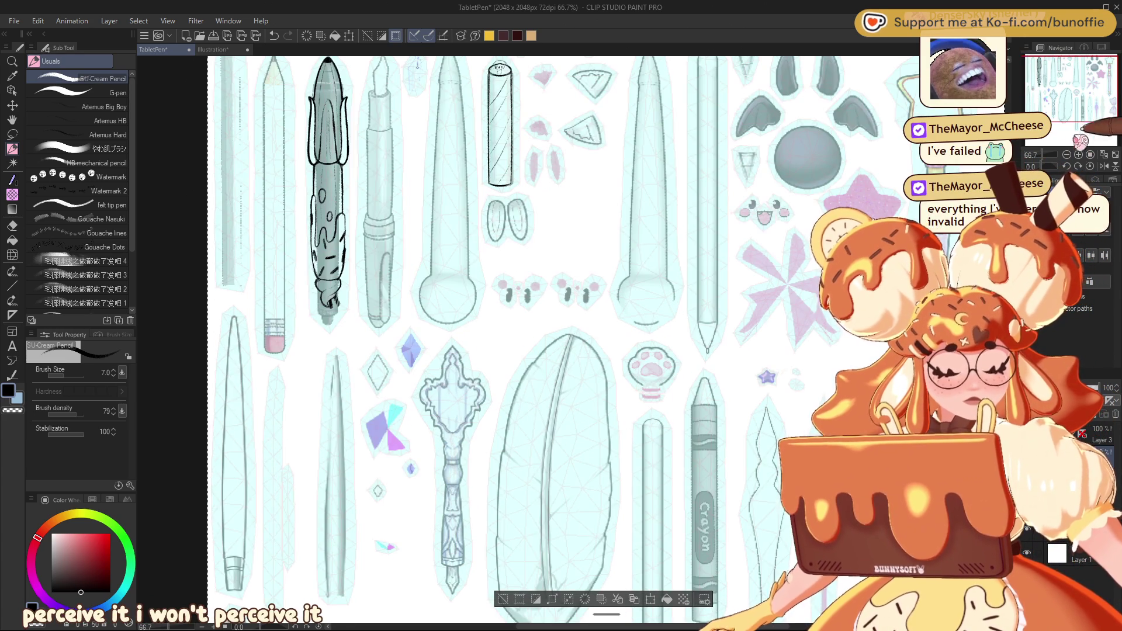
mouse_move(1084, 97)
mouse_down()
mouse_move(1090, 84)
mouse_move(1084, 108)
mouse_move(1093, 84)
mouse_move(1081, 115)
mouse_move(1092, 120)
mouse_move(1087, 83)
mouse_move(1057, 82)
mouse_up()
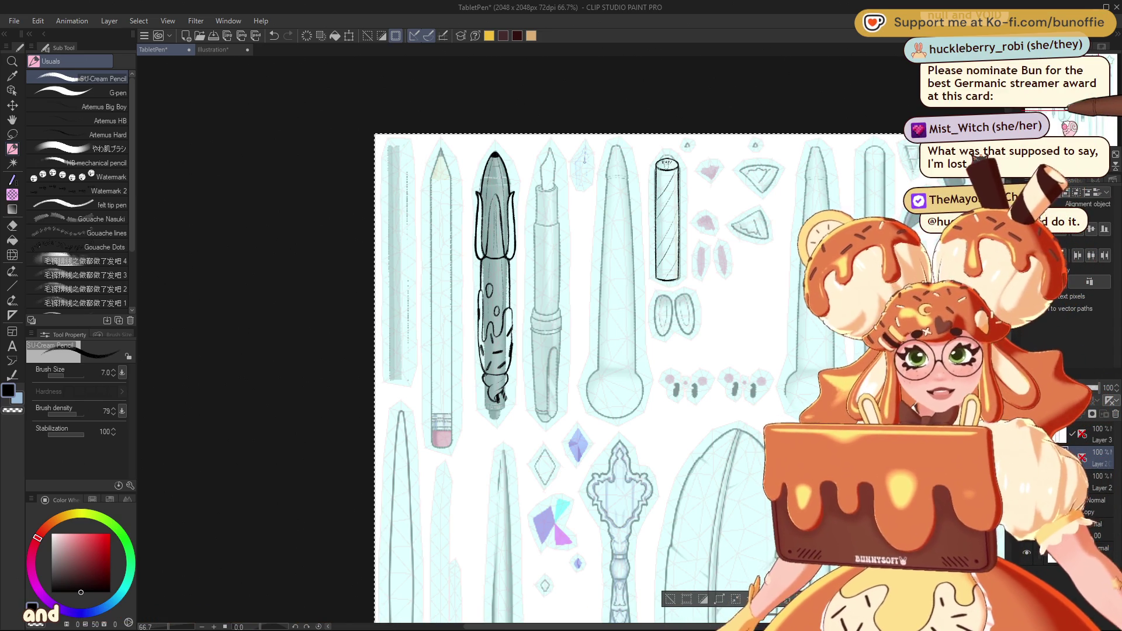
click(14, 316)
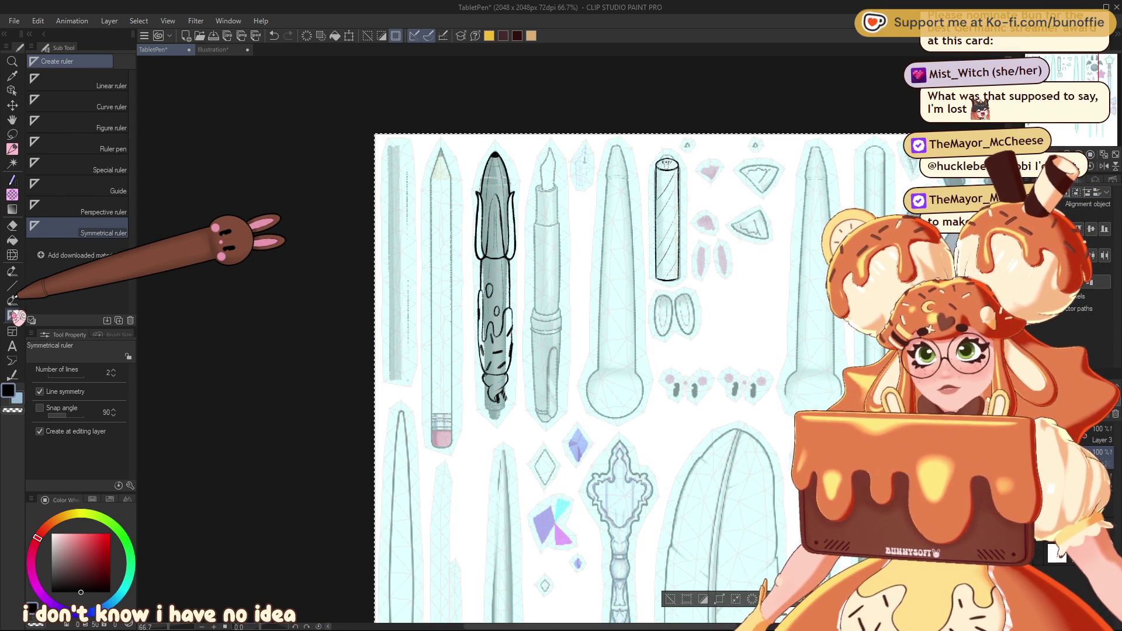
Step: Draw a vertical Symmetrical ruler down the pencil beside the banana-peel pen, then reselect SU-Cream Pencil
scroll(526, 351, up, 5)
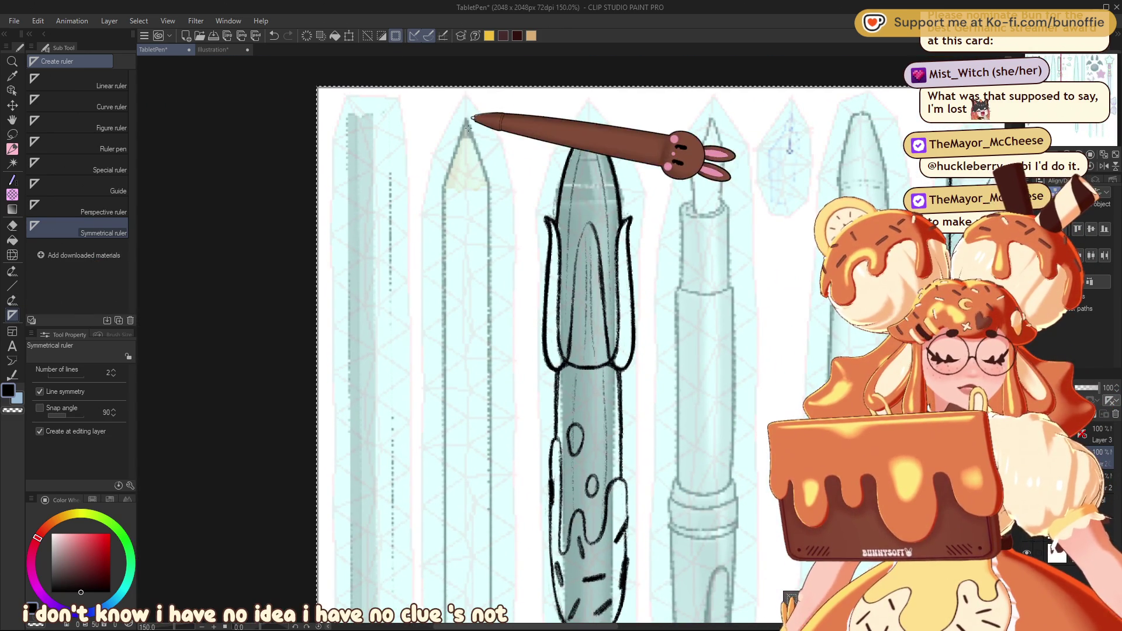
drag(465, 119, 482, 488)
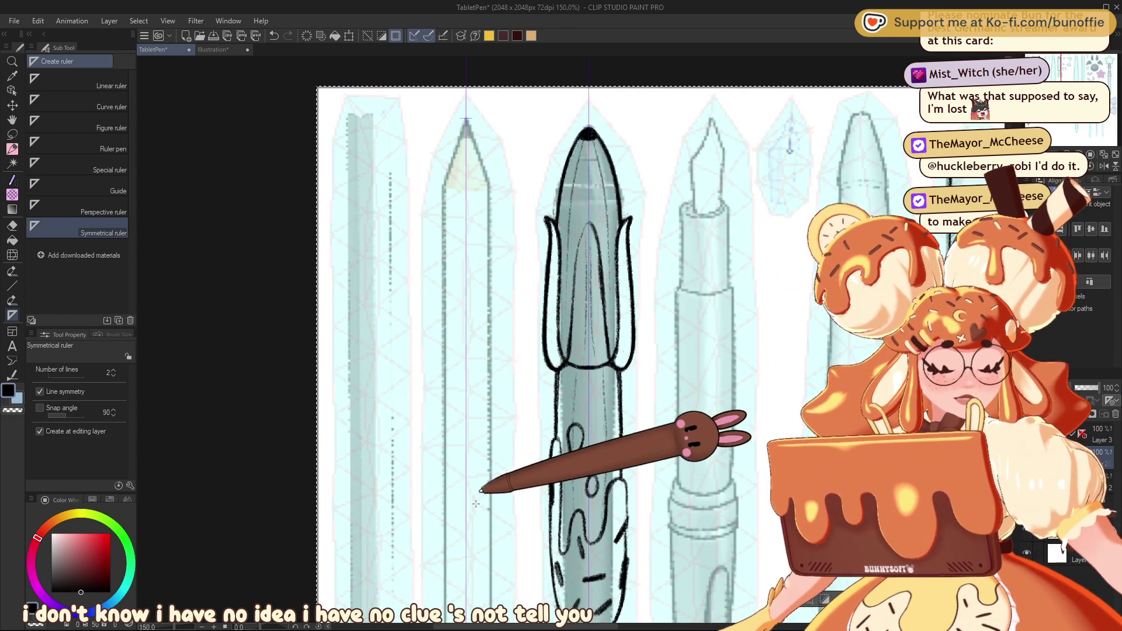
click(12, 149)
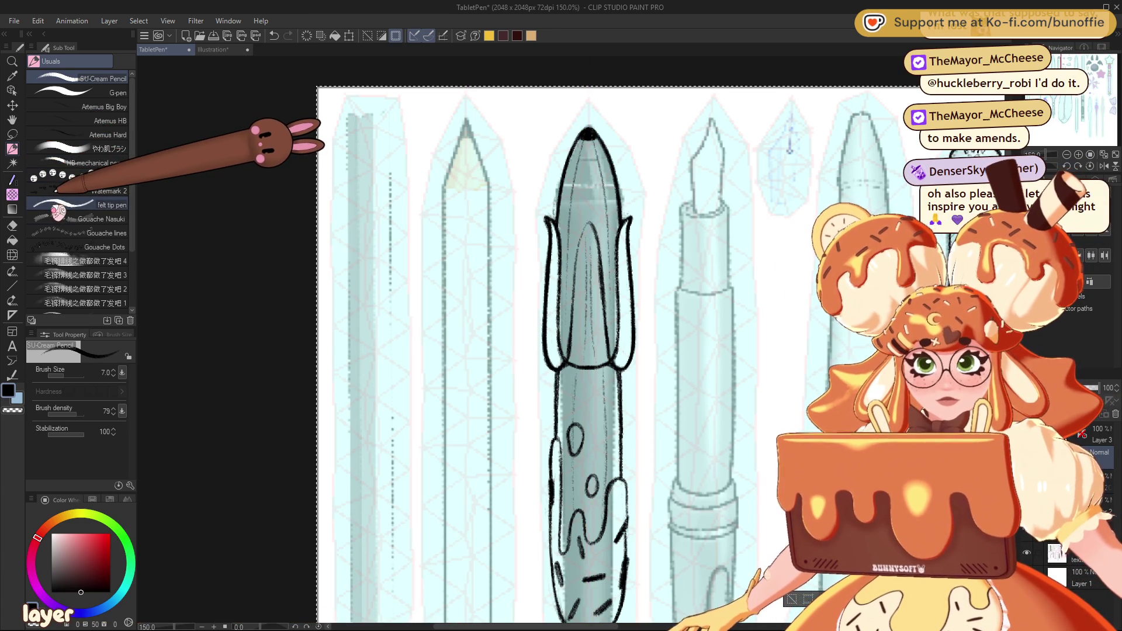
click(12, 286)
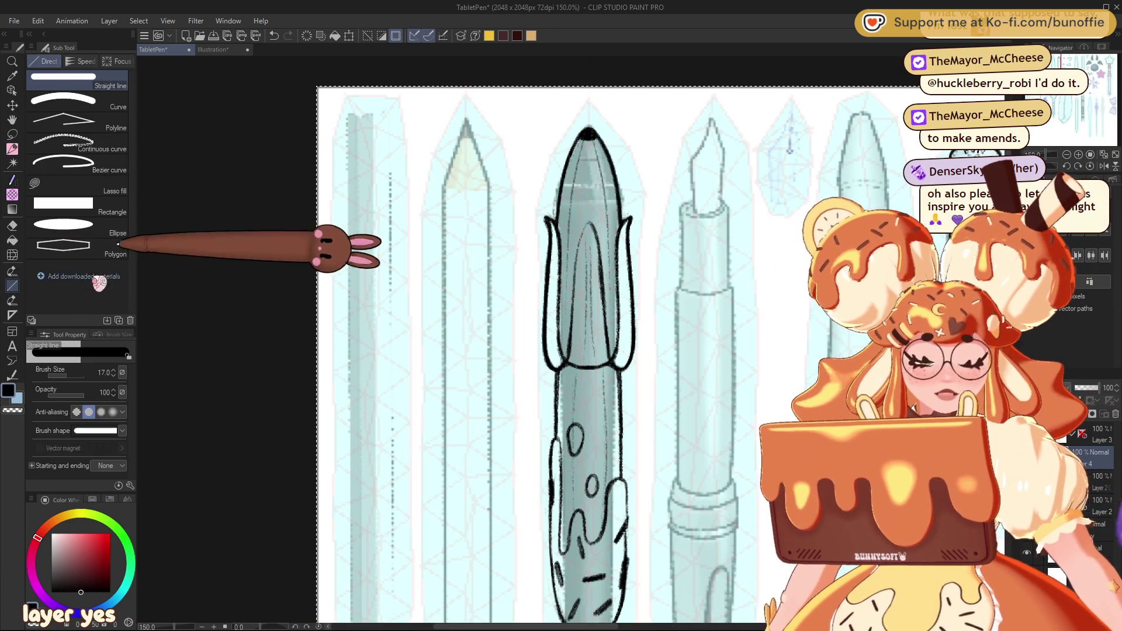
click(12, 315)
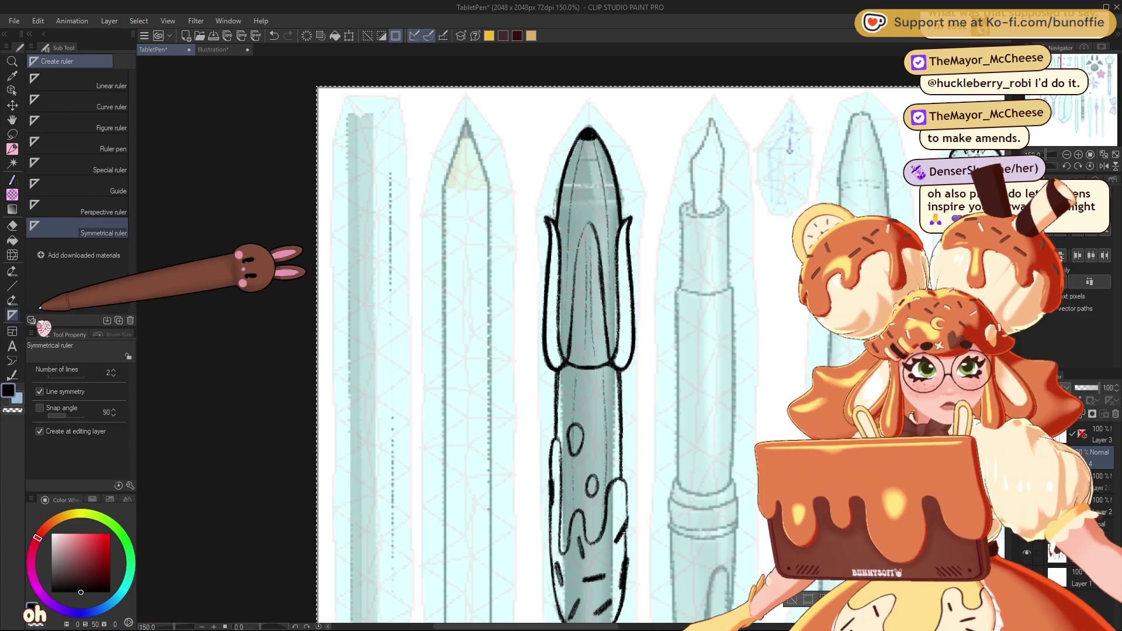
drag(465, 120, 471, 565)
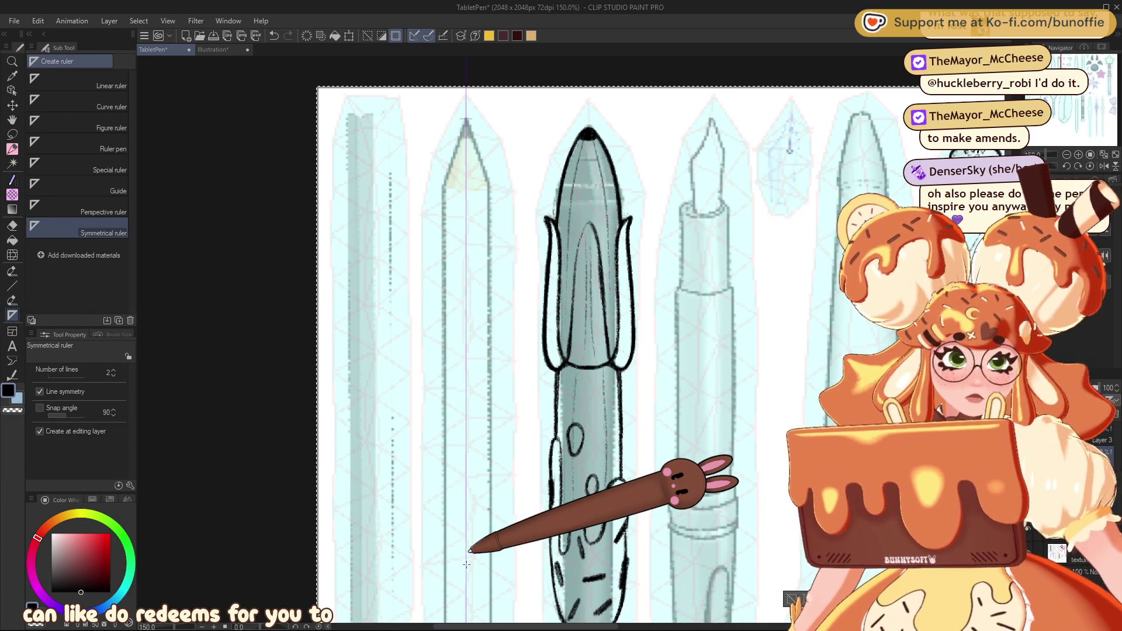
click(12, 148)
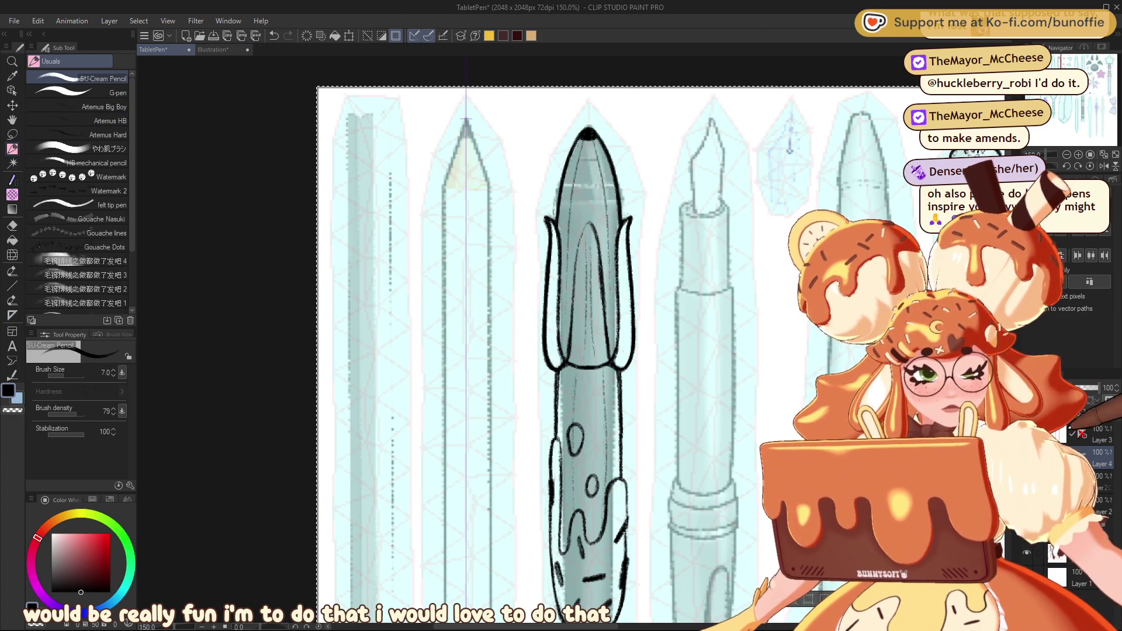
Step: Fade the reference sheet layer further and select the full-opacity sketch layer
click(1083, 380)
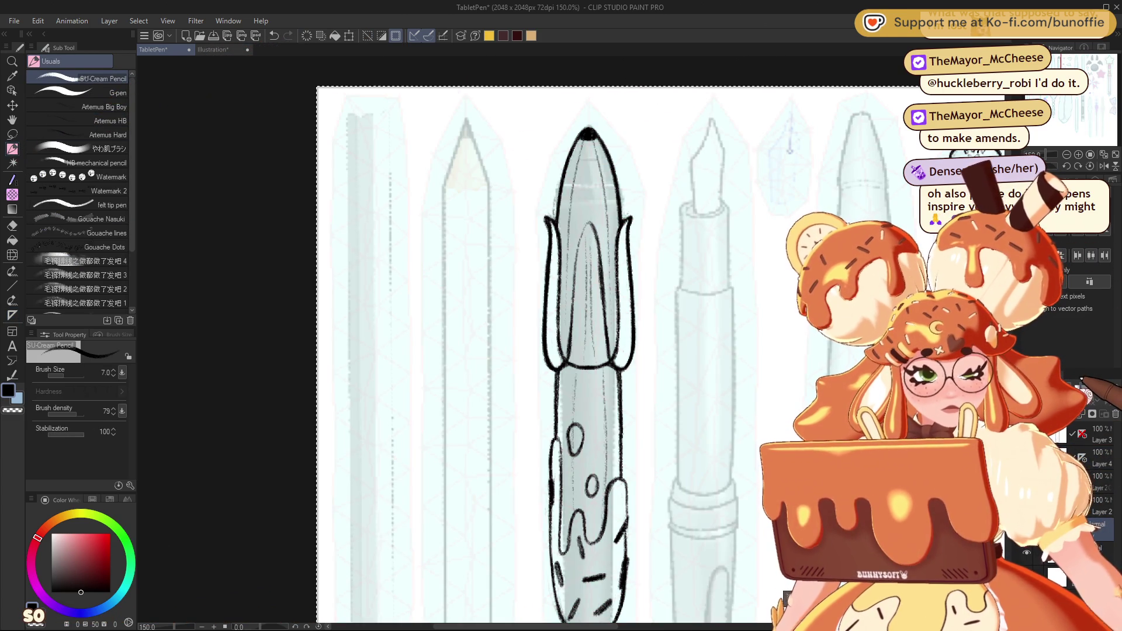
click(1101, 461)
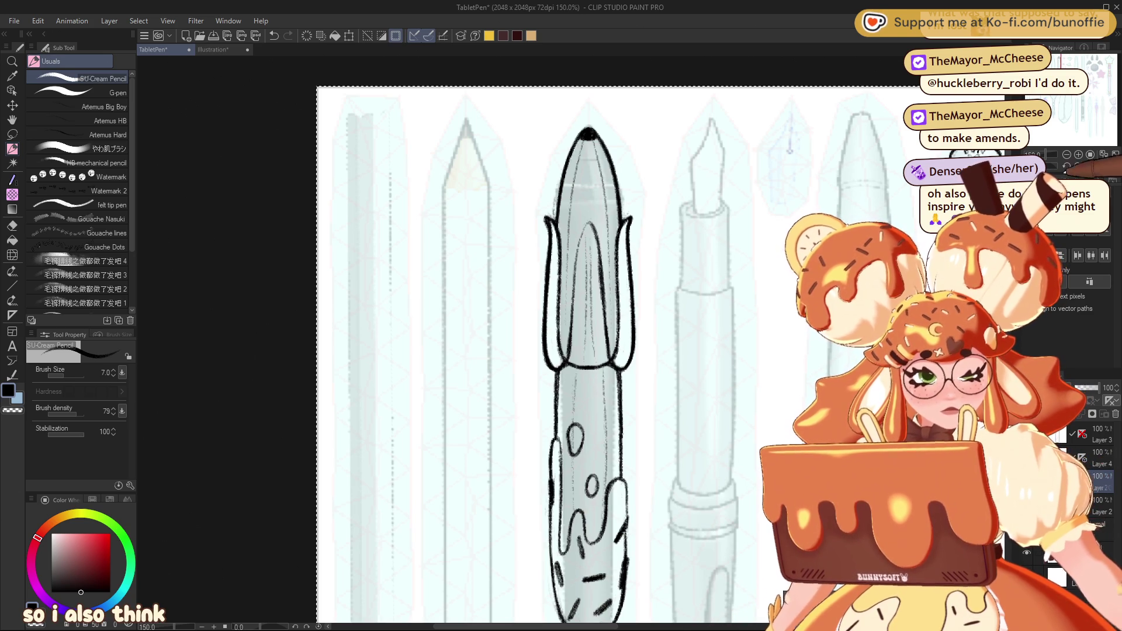
scroll(465, 119, down, 2)
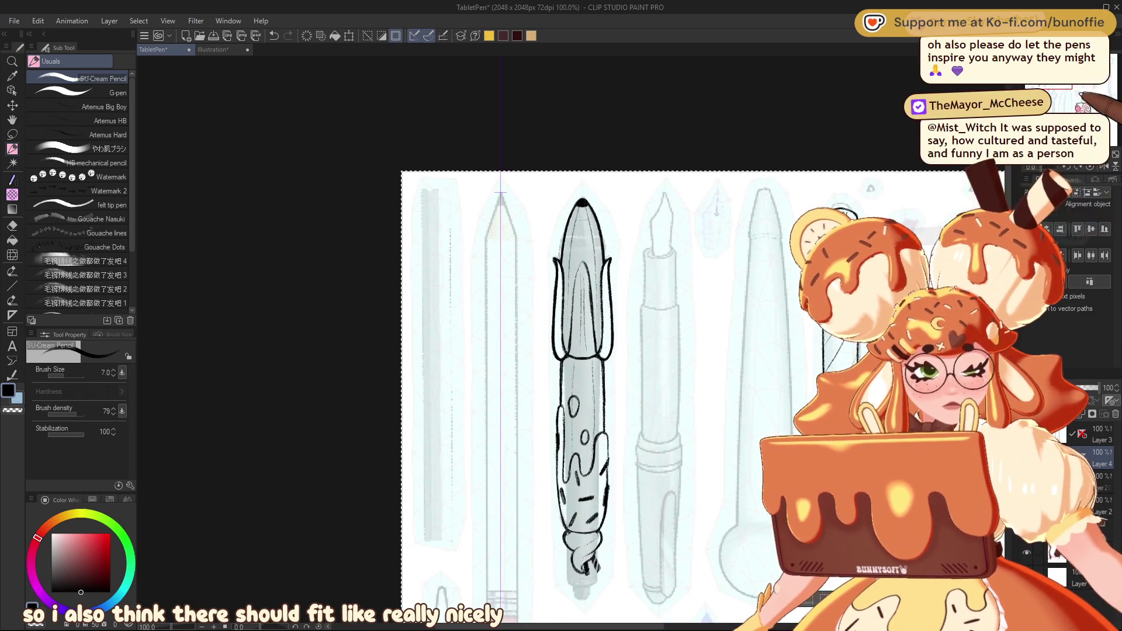
drag(465, 119, 411, 119)
scroll(584, 339, up, 3)
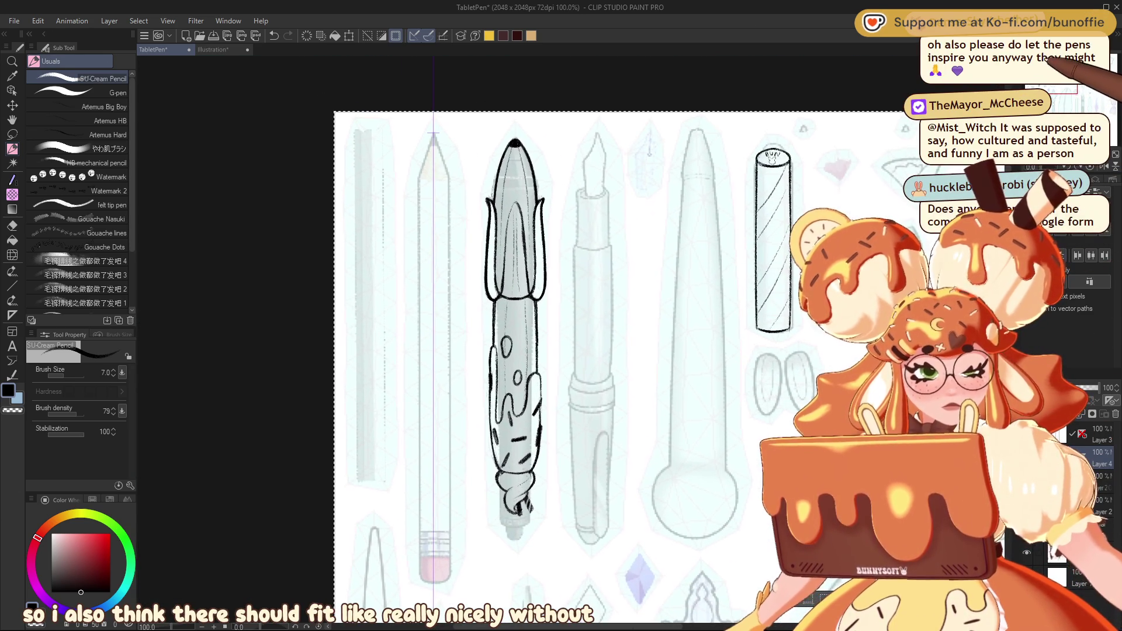
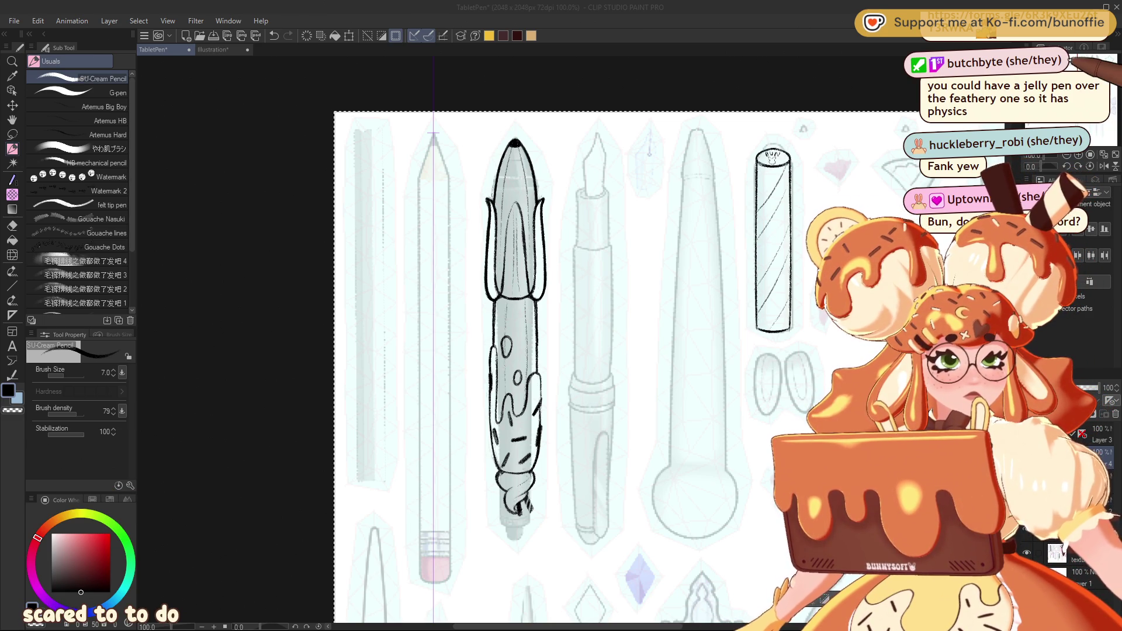
Step: Return to Clip Studio Paint and pan the canvas to the sheet's right-hand ears, face and star pieces
key(alt+Tab)
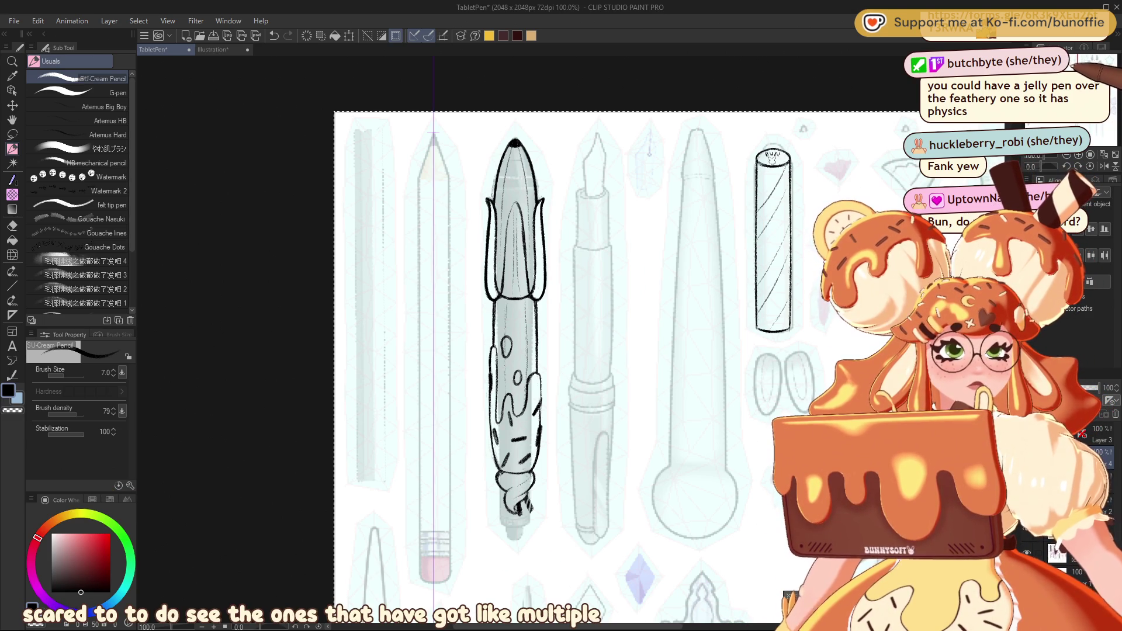
drag(1069, 76, 1099, 78)
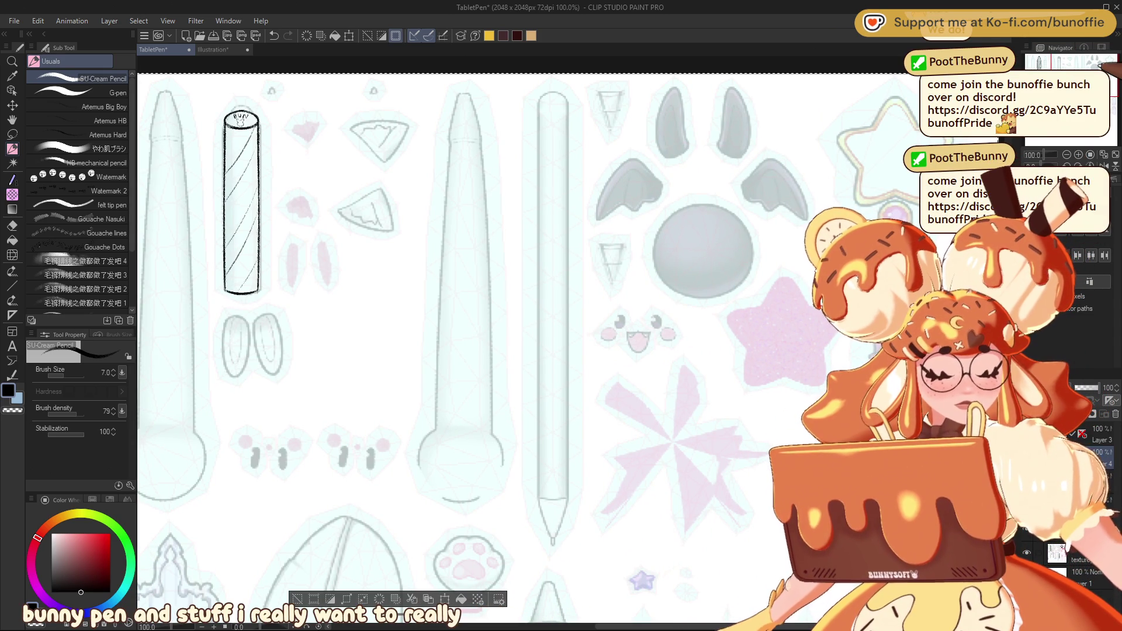
Step: Pan back to centre the inked drip pen lineart, with the sheet's top edge visible
drag(467, 339, 818, 286)
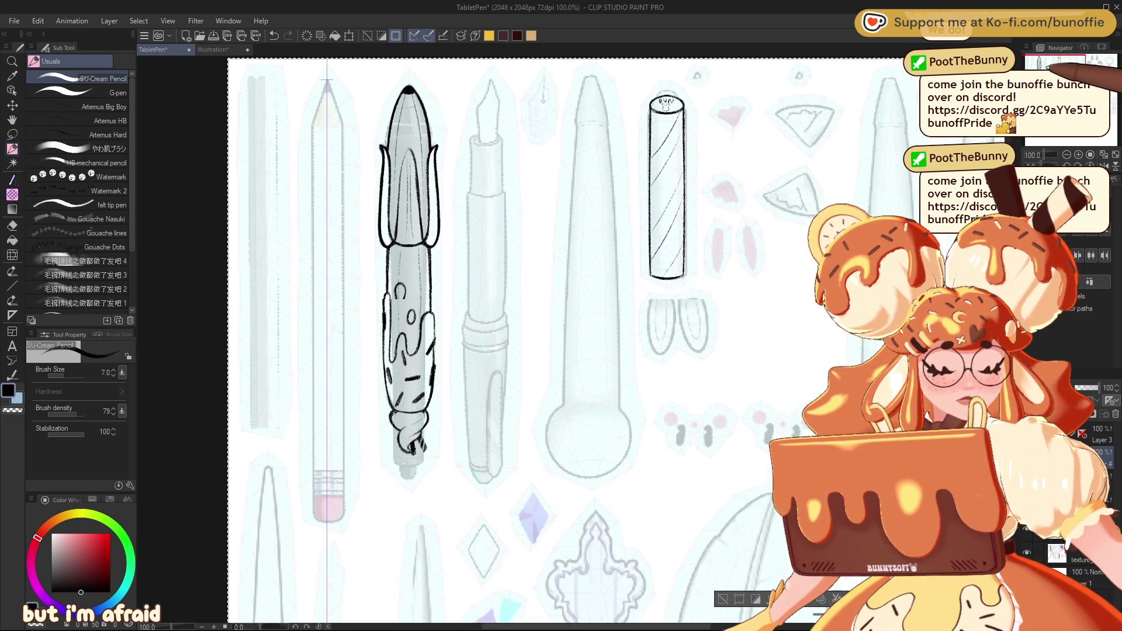
drag(467, 292, 498, 339)
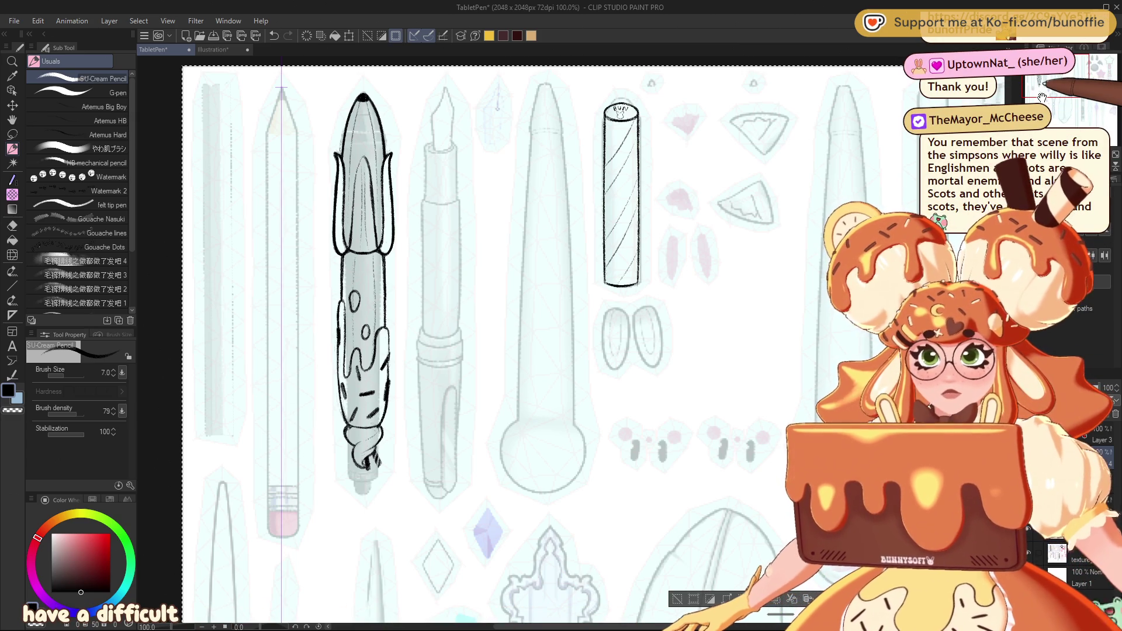
drag(1041, 95, 1067, 72)
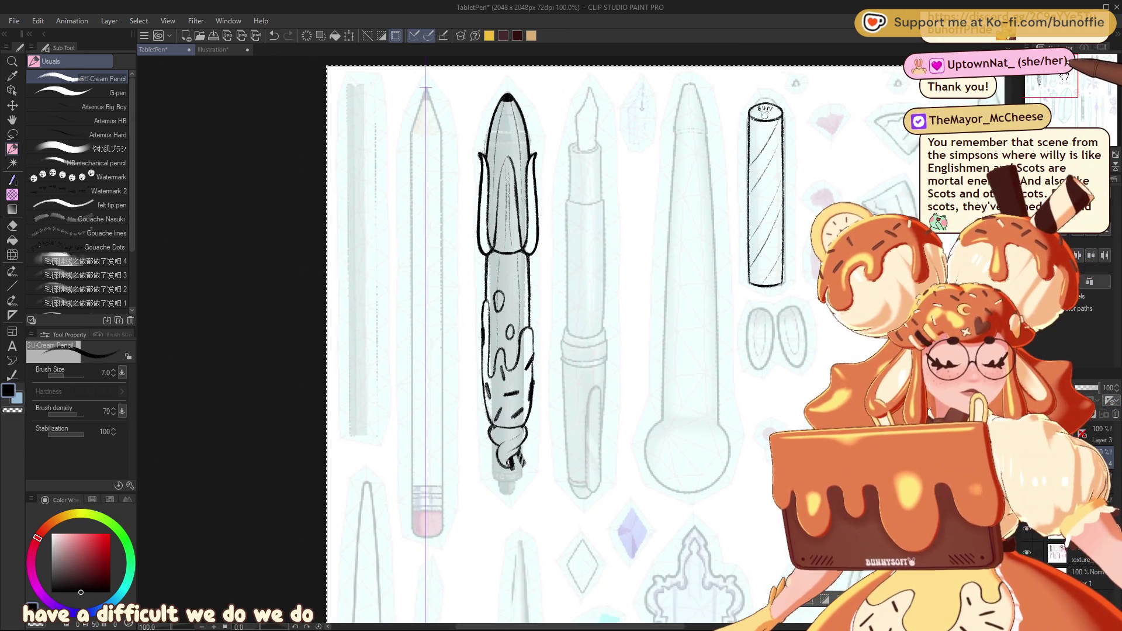
drag(1064, 76, 1064, 73)
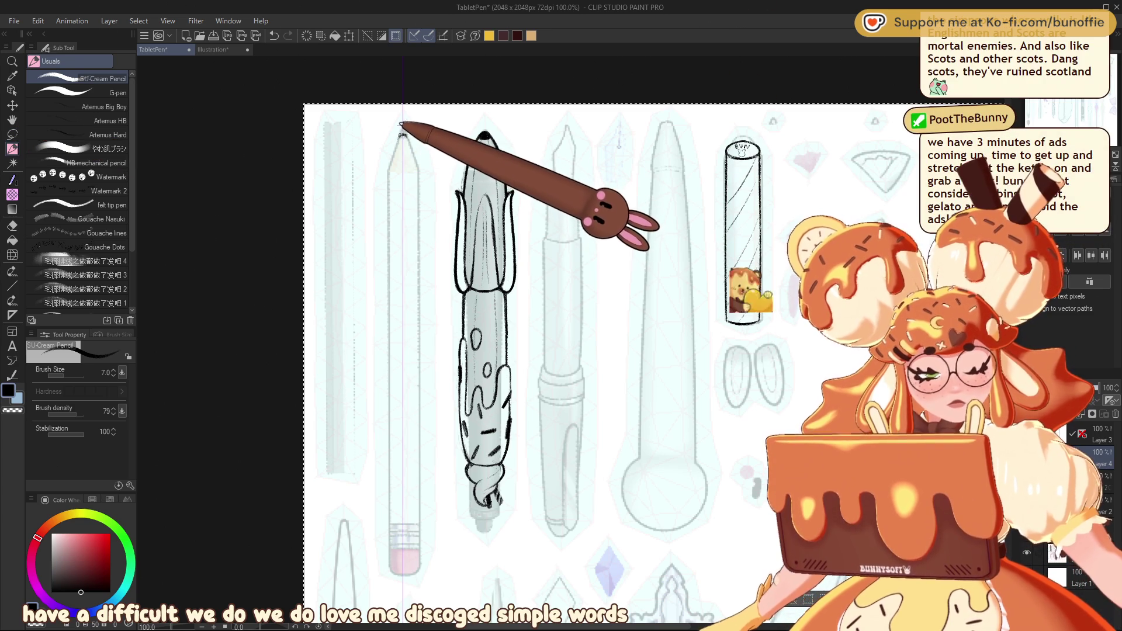
Step: Ink a small oval stroke at the tip of the pencil template with G-Cream Pencil
mouse_move(407, 123)
mouse_down()
mouse_move(392, 156)
mouse_move(396, 135)
mouse_up()
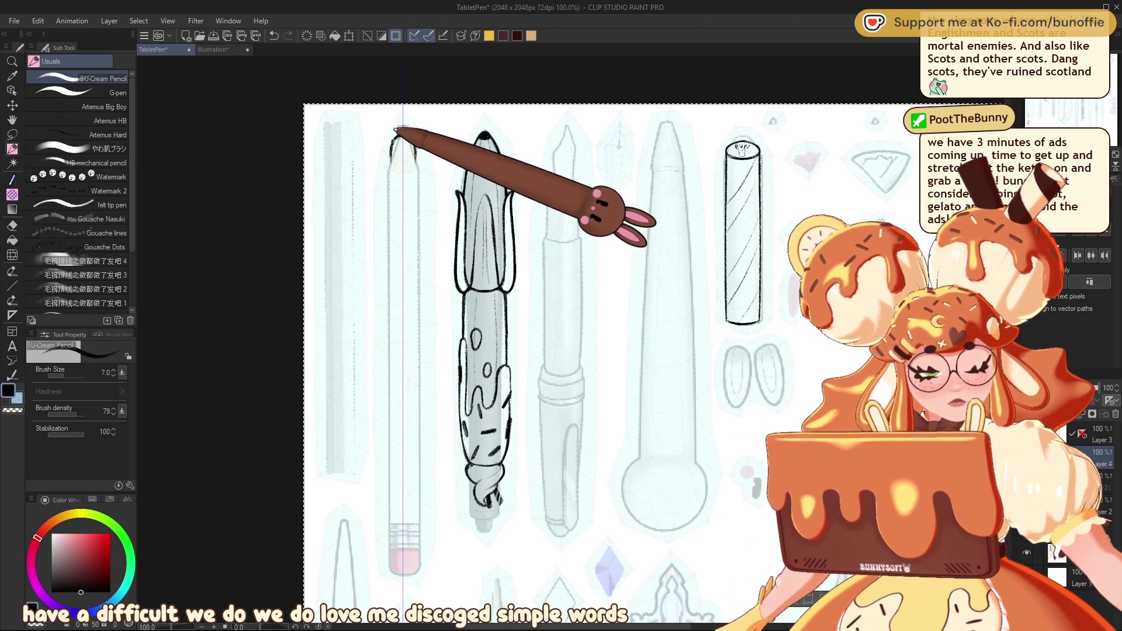
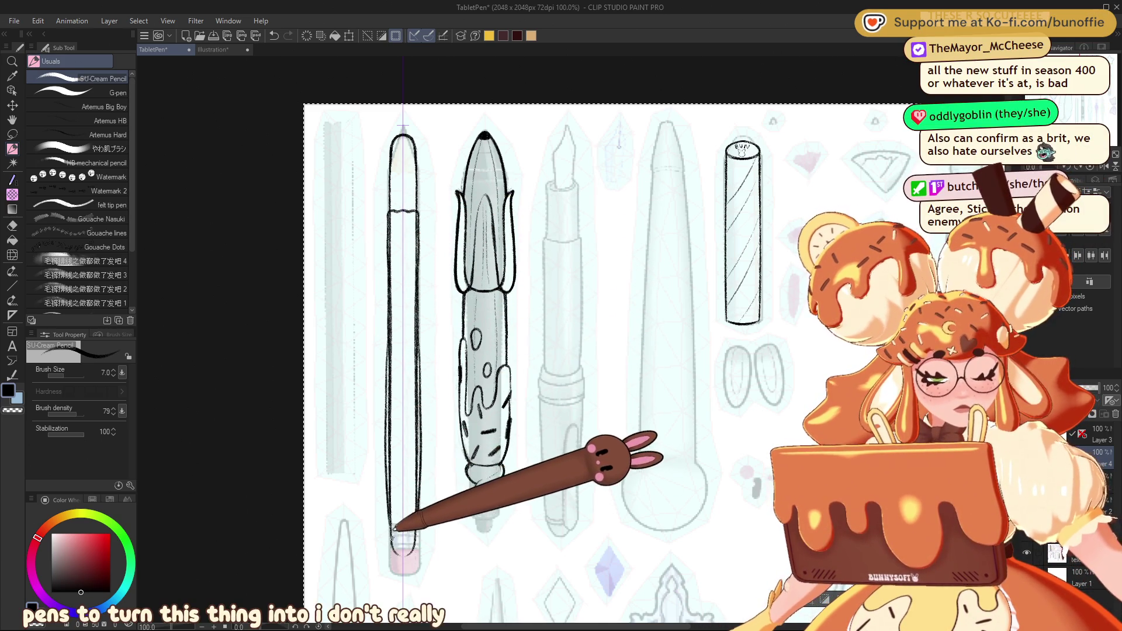
Step: Undo the previous stroke and re-ink the tall left pen's right outline in black
key(ctrl+z)
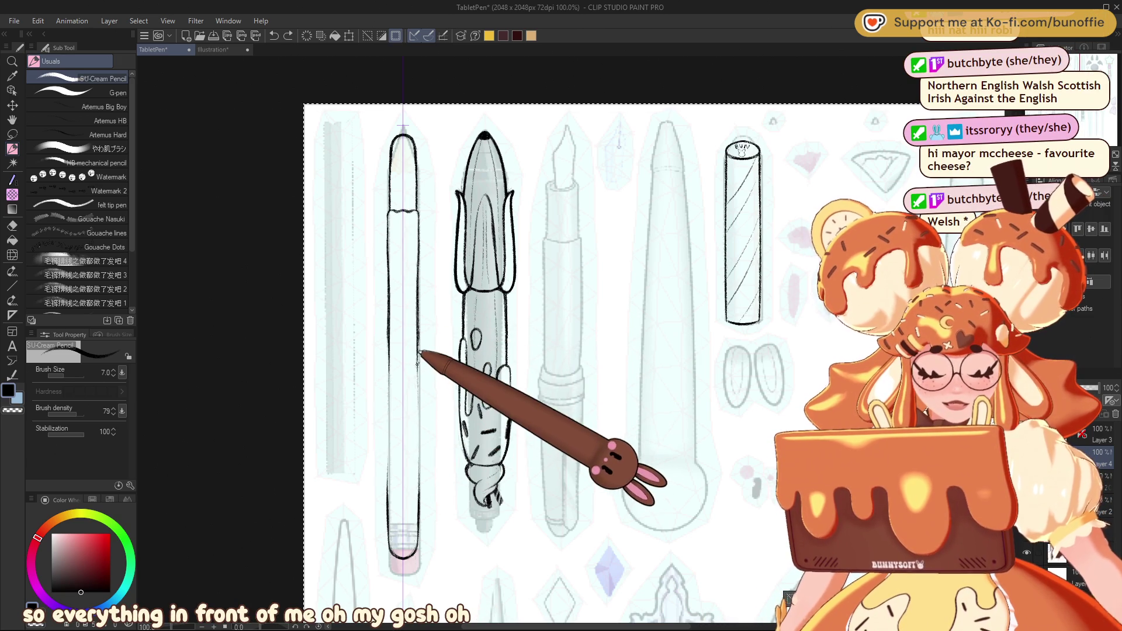
drag(423, 412, 422, 517)
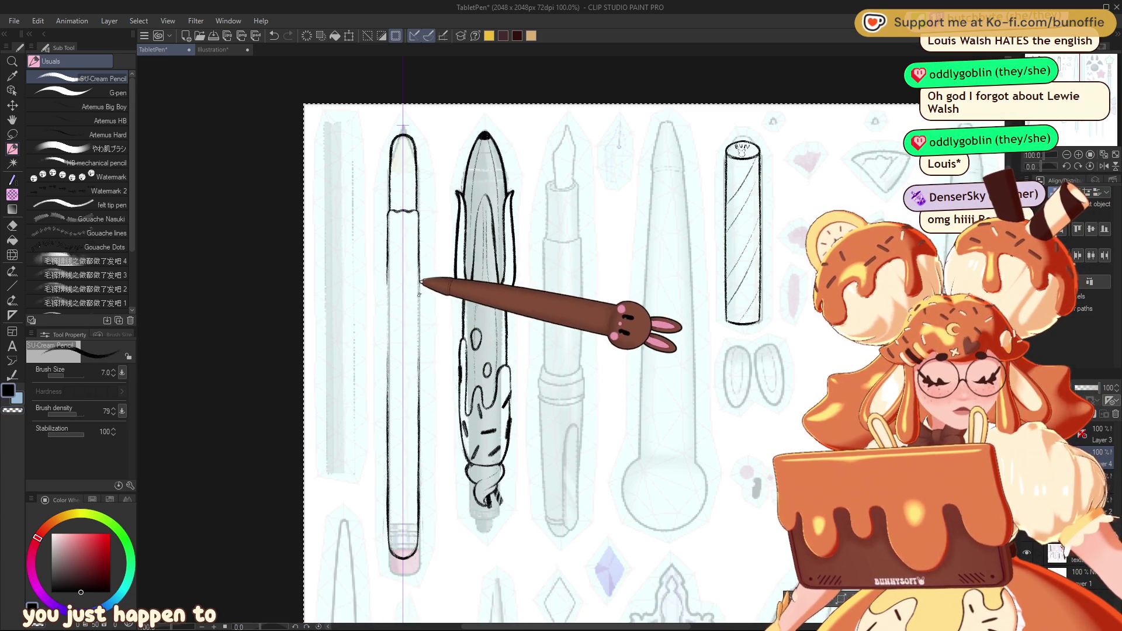
Step: Redo a short stretch of the left pen's outline, then rotate the canvas about 174°
key(ctrl+z)
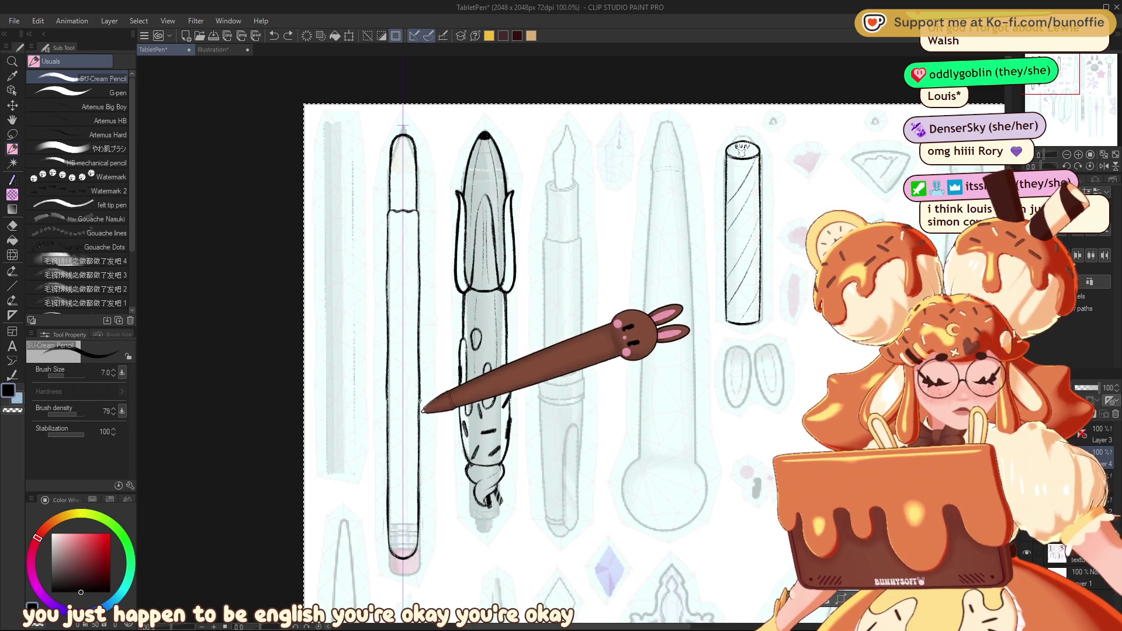
drag(420, 403, 413, 459)
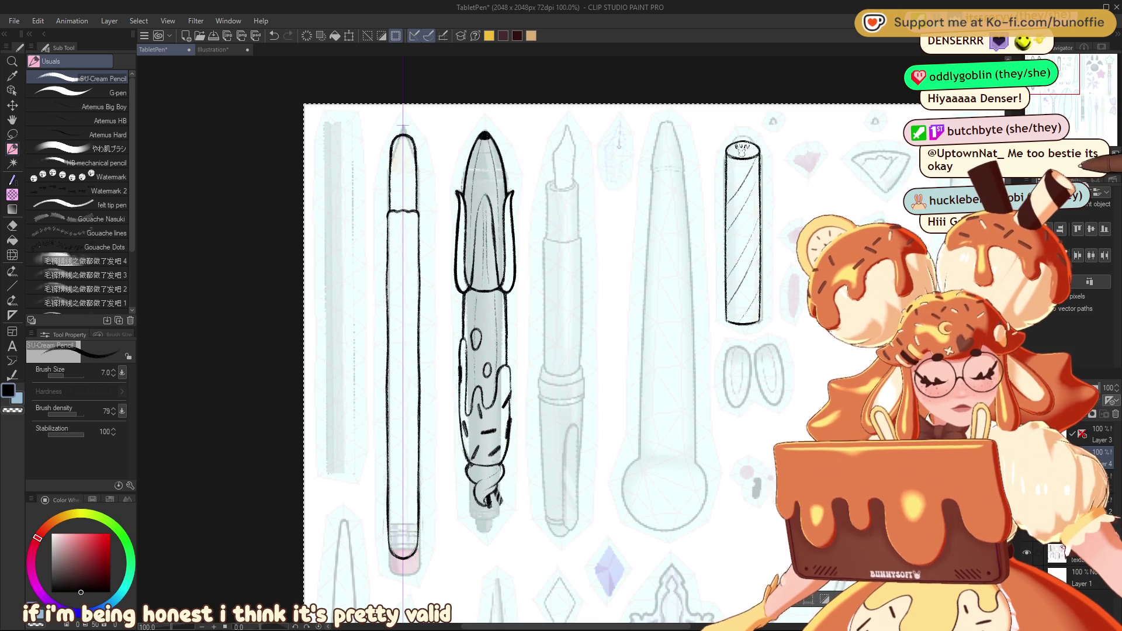
drag(643, 175, 409, 468)
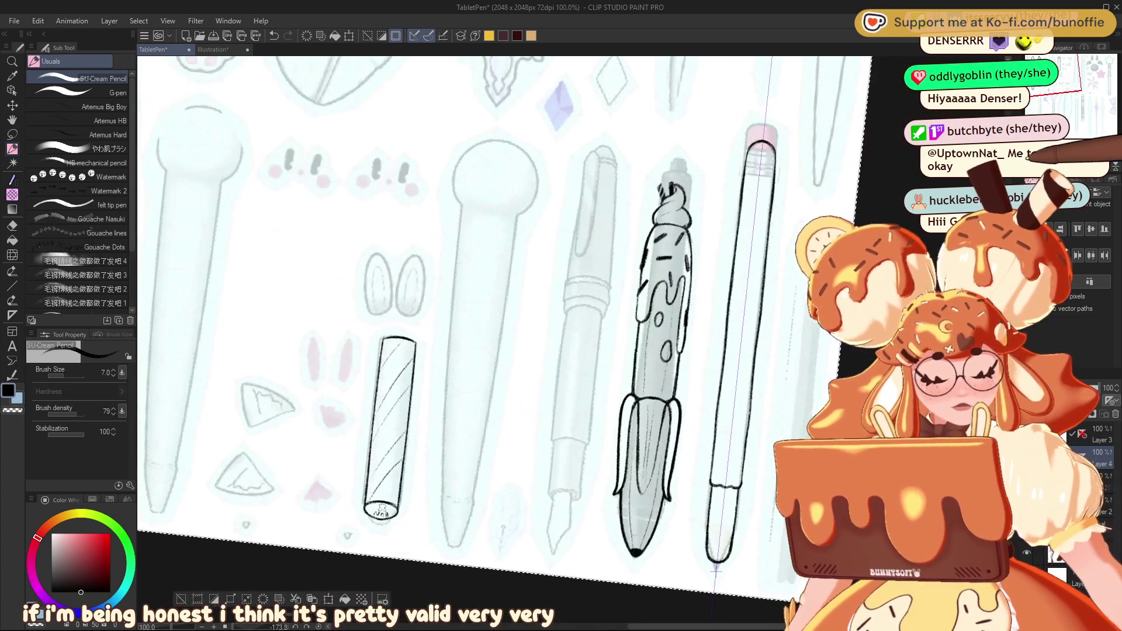
Step: Zoom in on the pink-tipped pencil and ink a wavy drip along its upper edge
drag(1057, 92, 1046, 79)
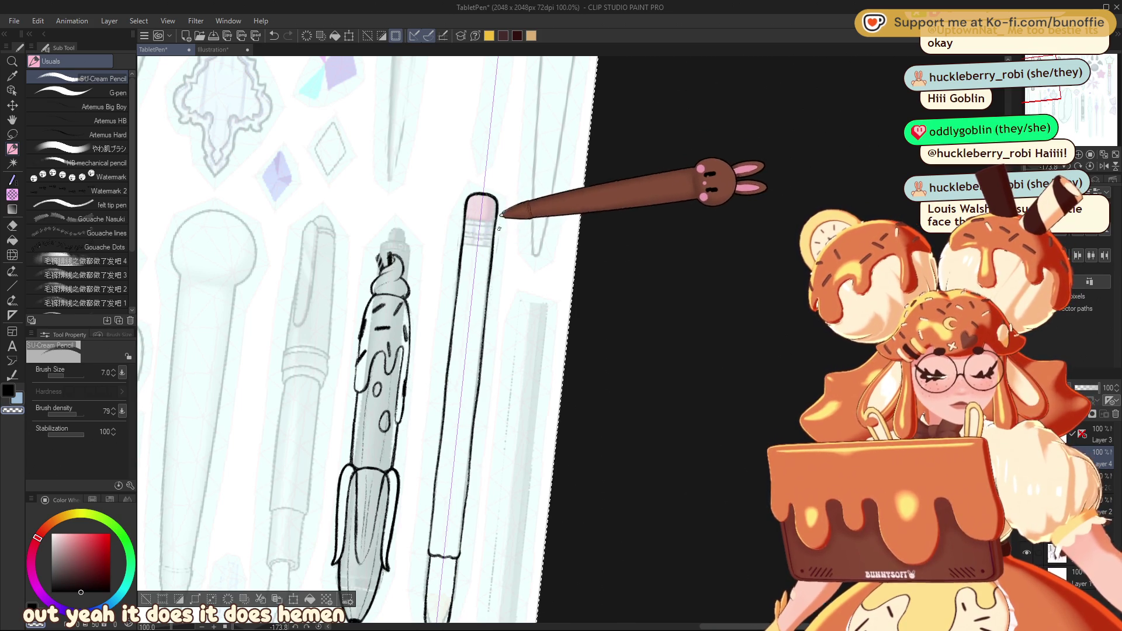
drag(507, 223, 468, 539)
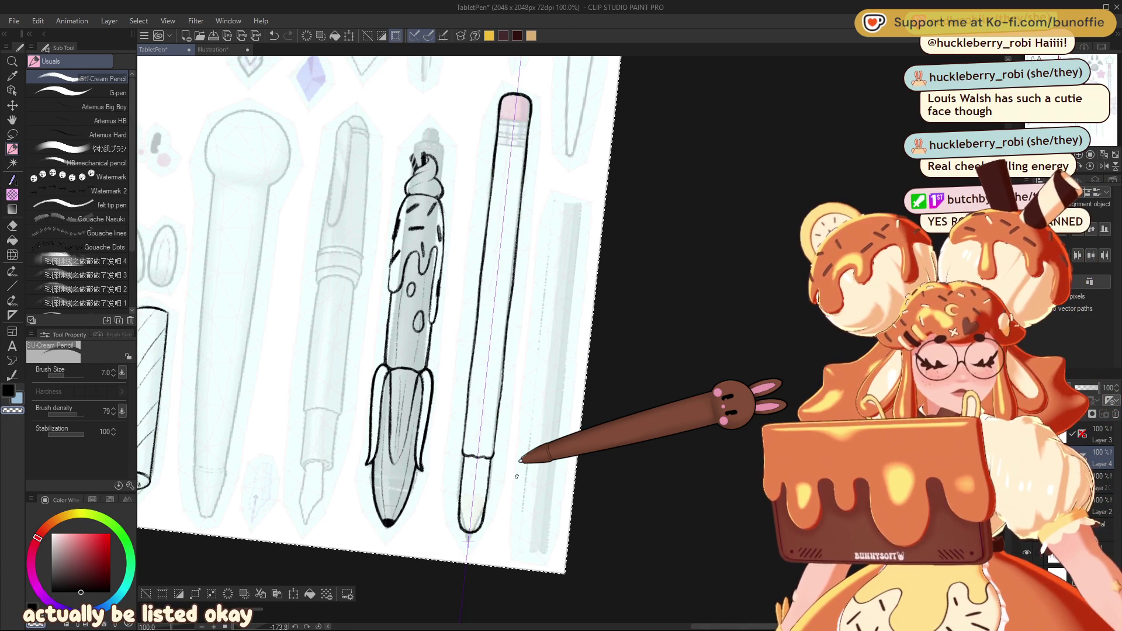
drag(409, 293, 373, 282)
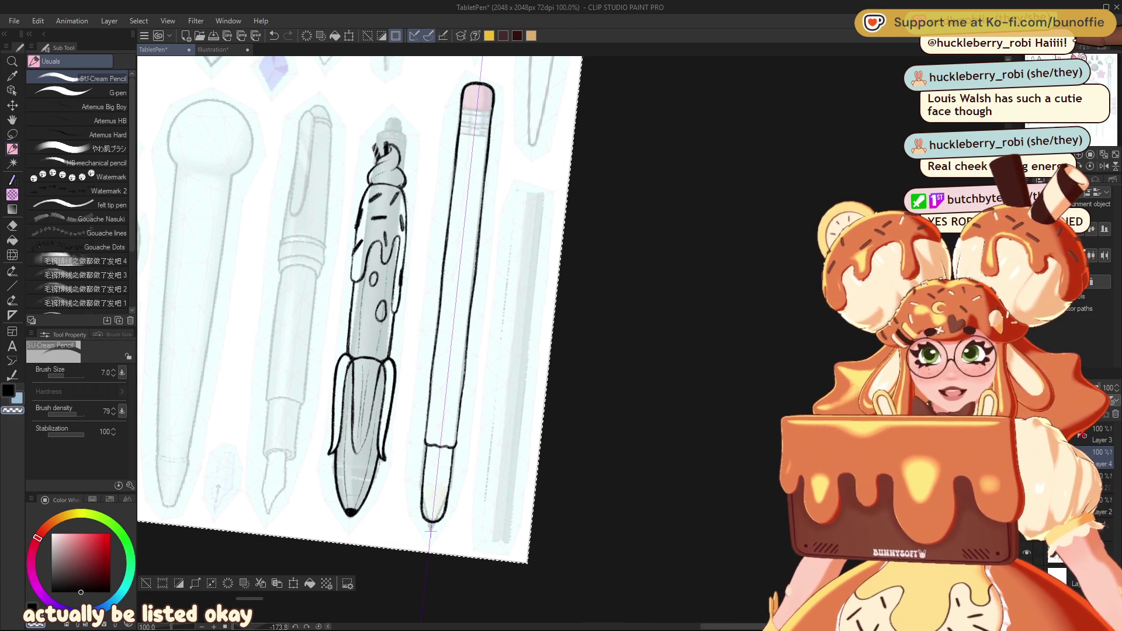
drag(409, 292, 453, 406)
drag(409, 351, 456, 239)
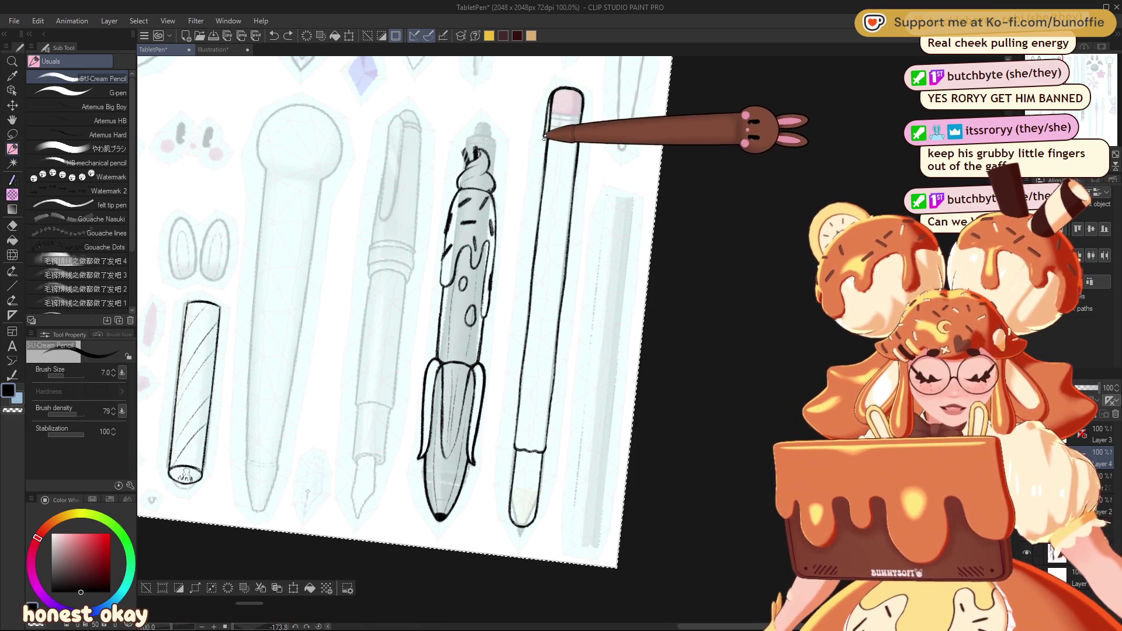
drag(577, 149, 571, 190)
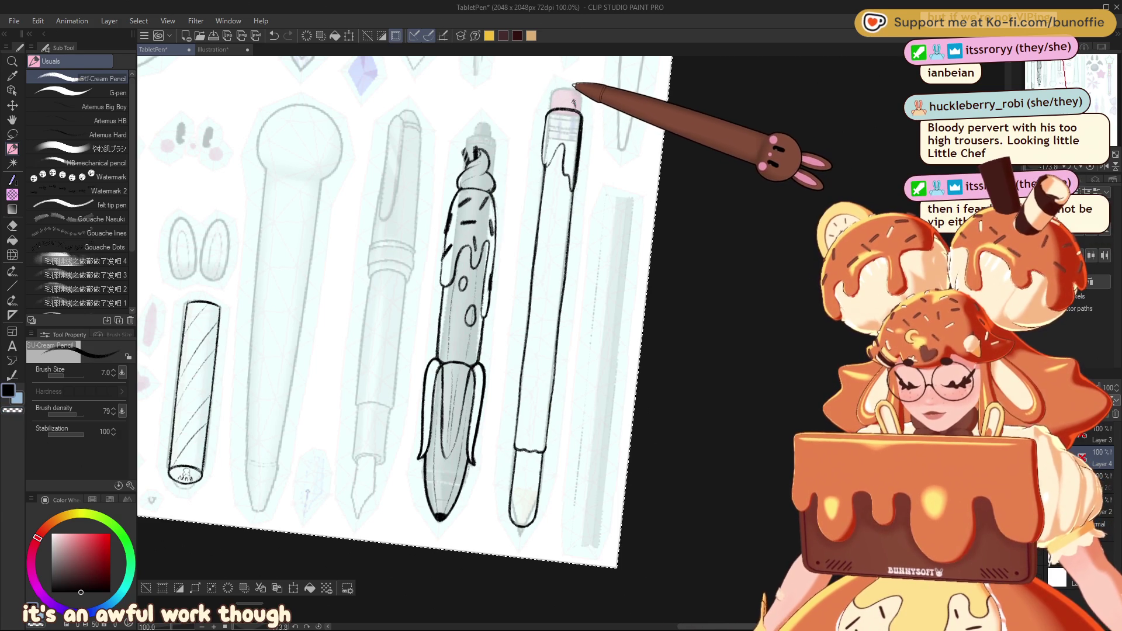
Step: Ink a clean round outline for the pencil's eraser top, undoing the first attempt and a stray mark
drag(580, 96, 538, 105)
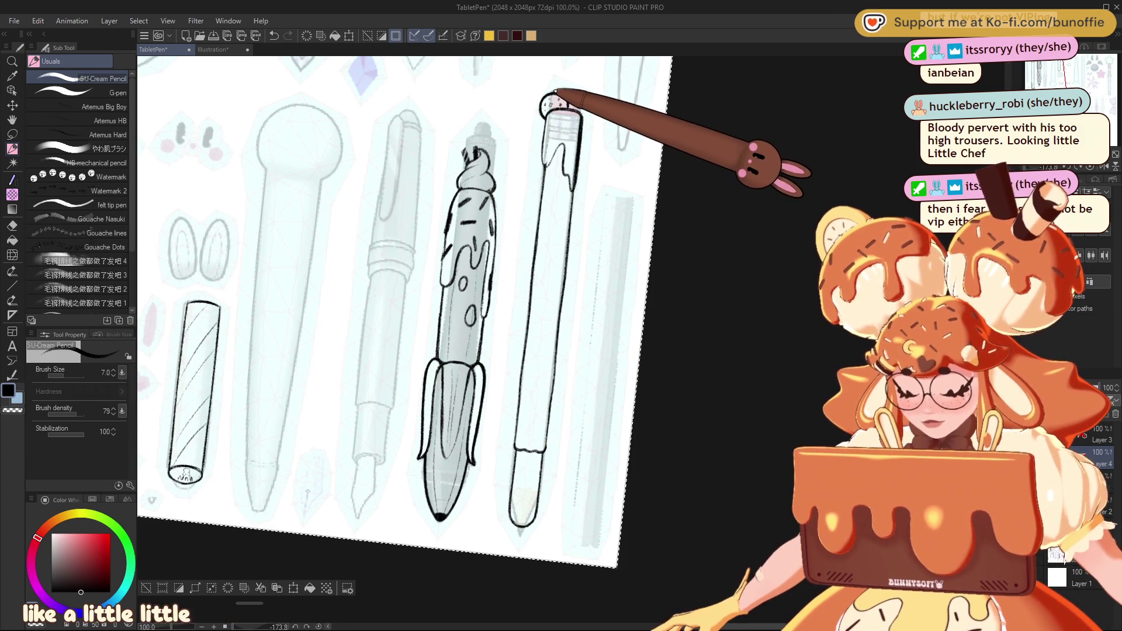
key(ctrl+z)
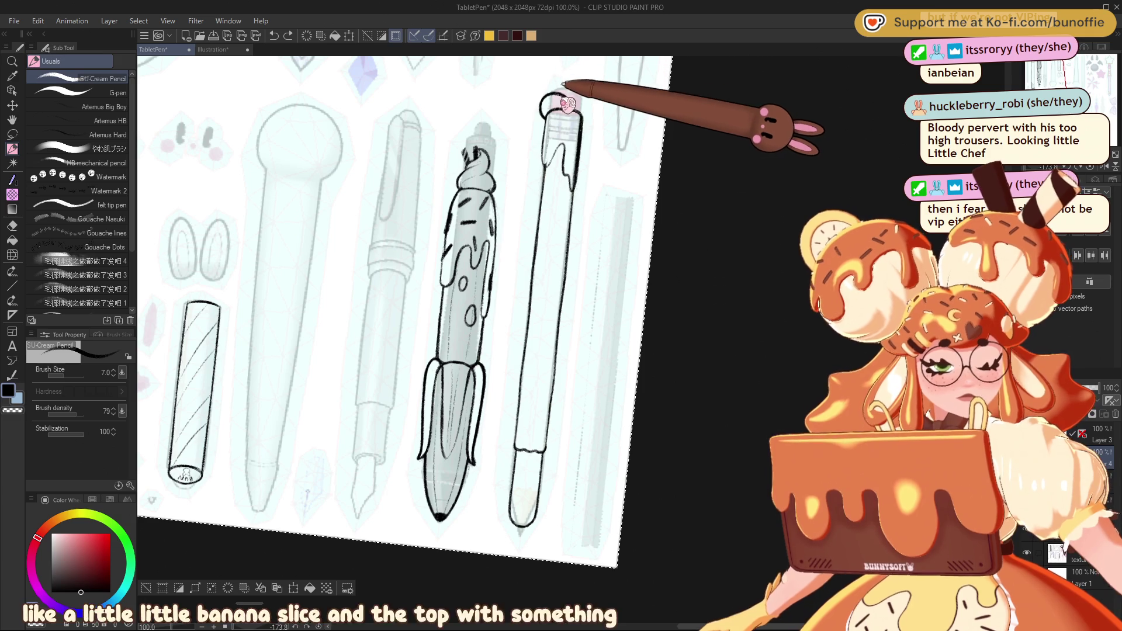
drag(549, 94, 546, 108)
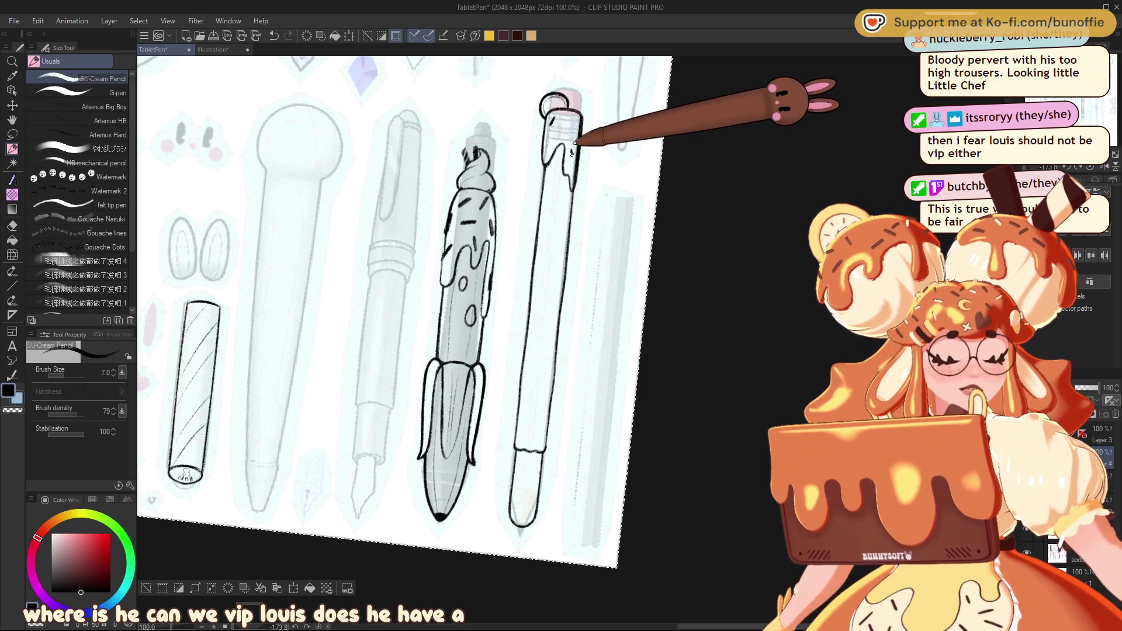
key(ctrl+z)
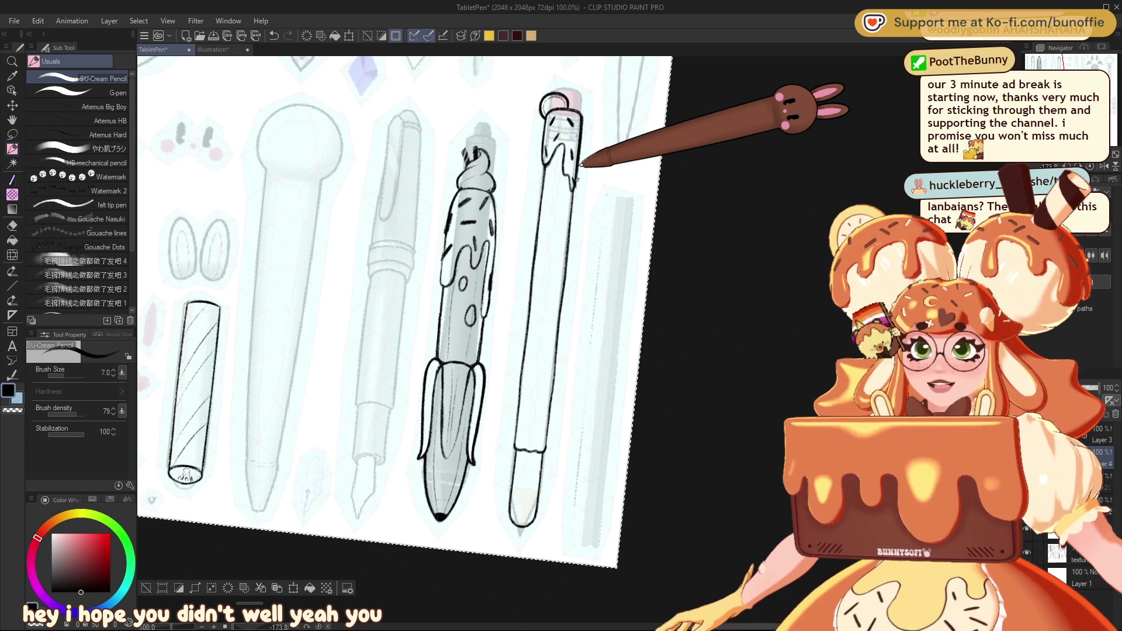
drag(581, 165, 631, 239)
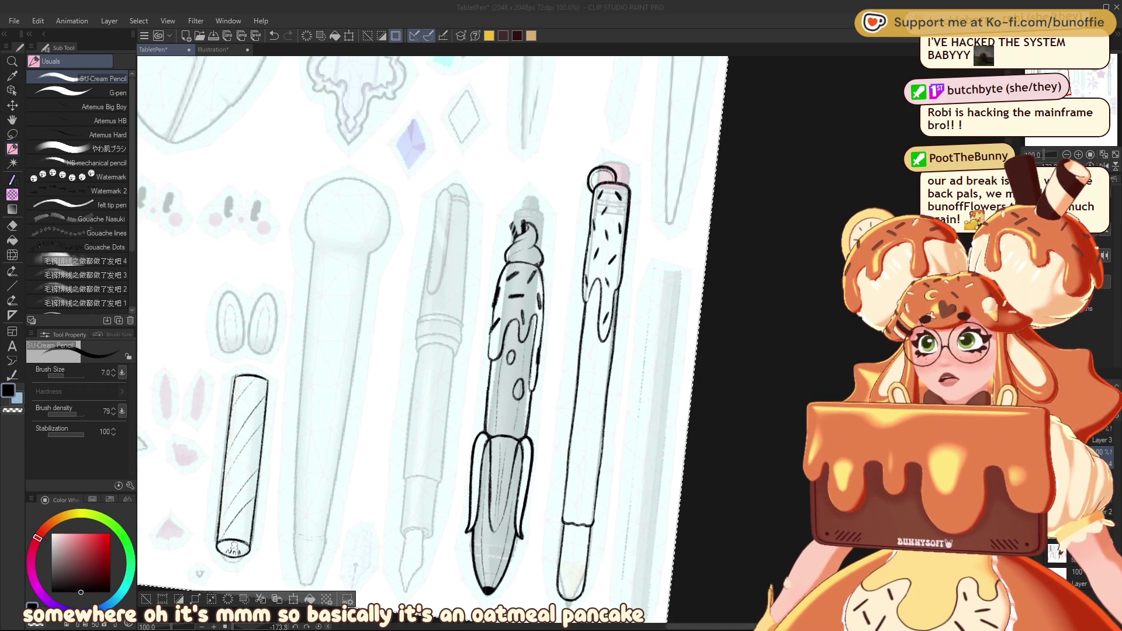
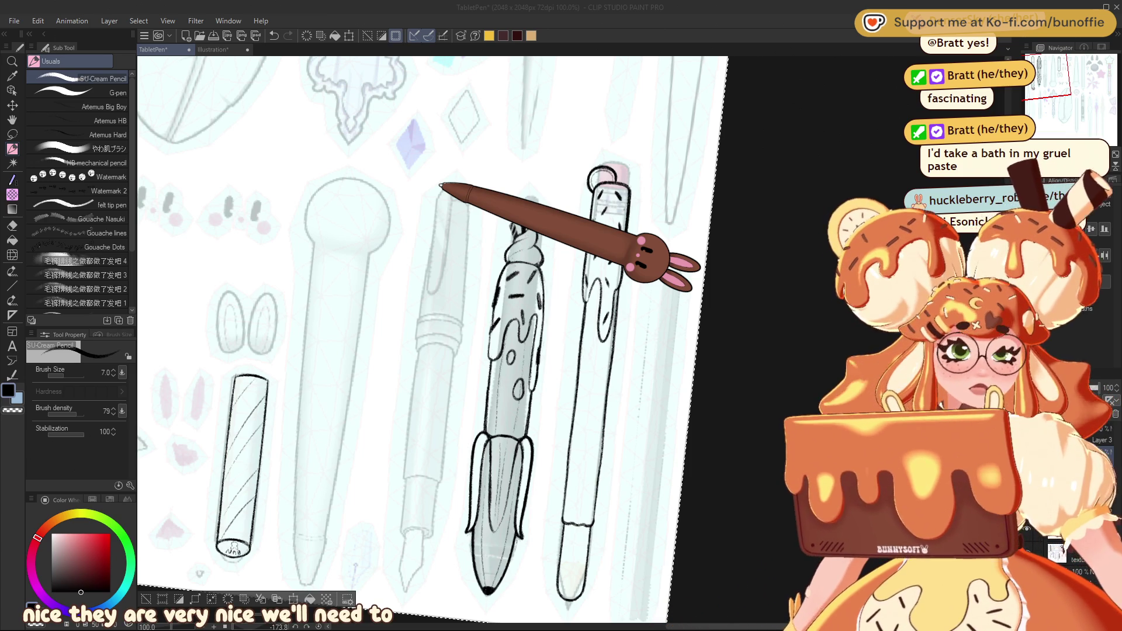
Step: Pan the view via the Navigator to the frosting-drip pen, sprinkled pen and wafer-roll stick
click(1093, 70)
drag(1093, 70, 1015, 52)
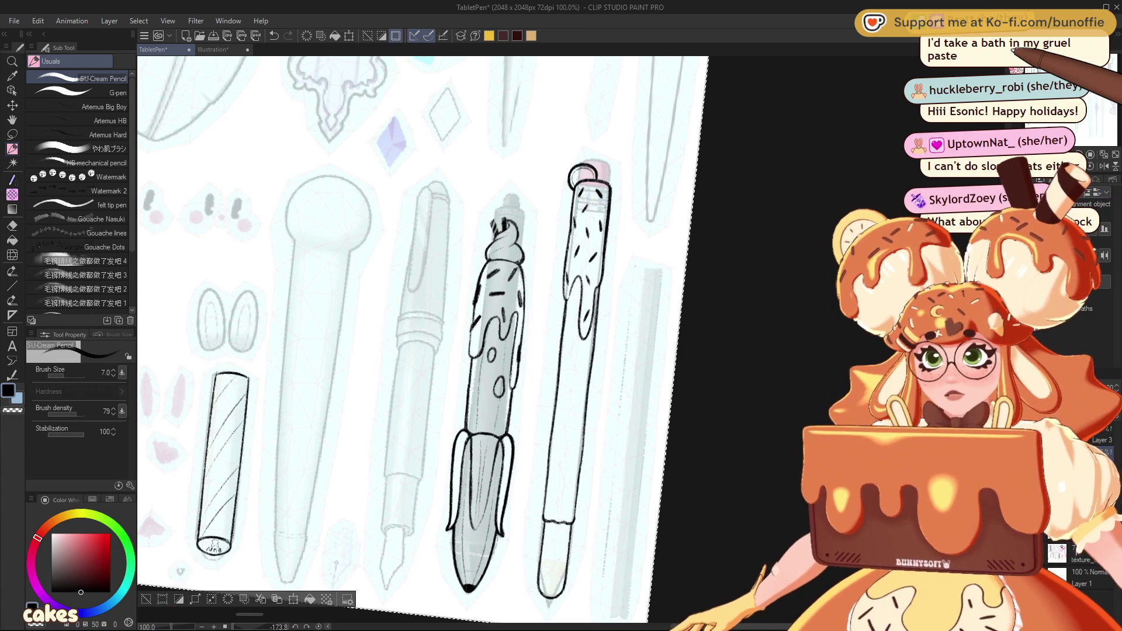